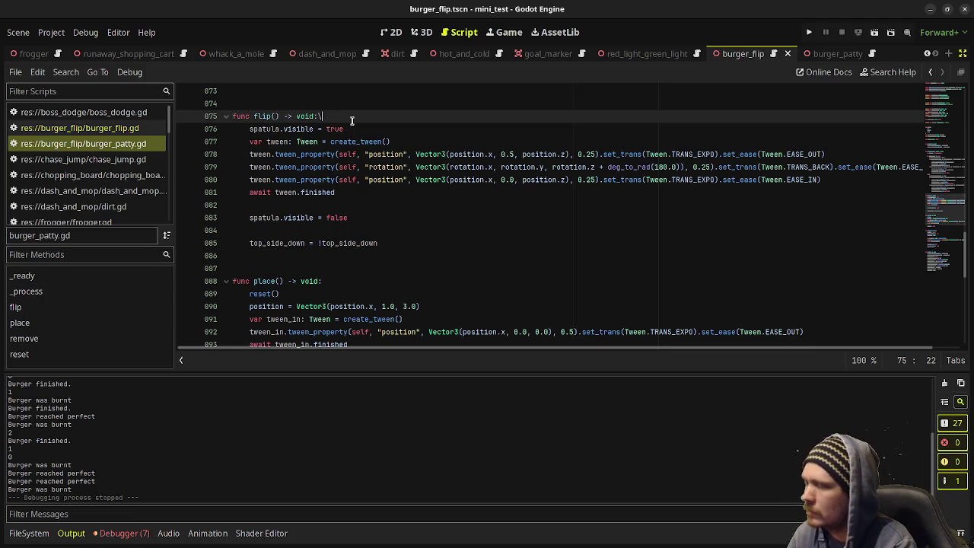
Step: Add can_cook = false on its own line at the start of flip()
{"action": "key", "text": "ctrl+Left"}
{"action": "key", "text": "ctrl+Left"}
{"action": "key", "text": "ctrl+Left"}
{"action": "key", "text": "BackSpace"}
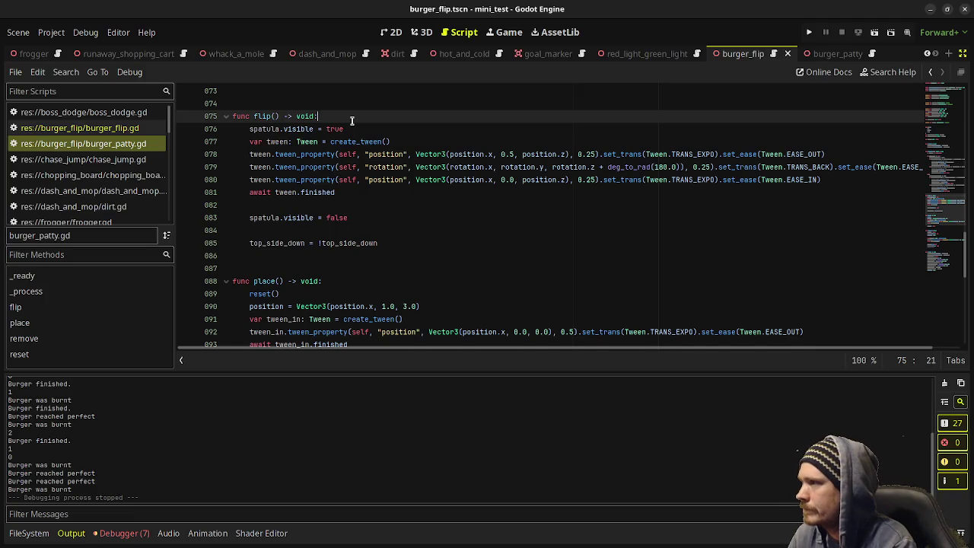
{"action": "key", "text": "Return"}
{"action": "type", "text": "can_cook = false"}
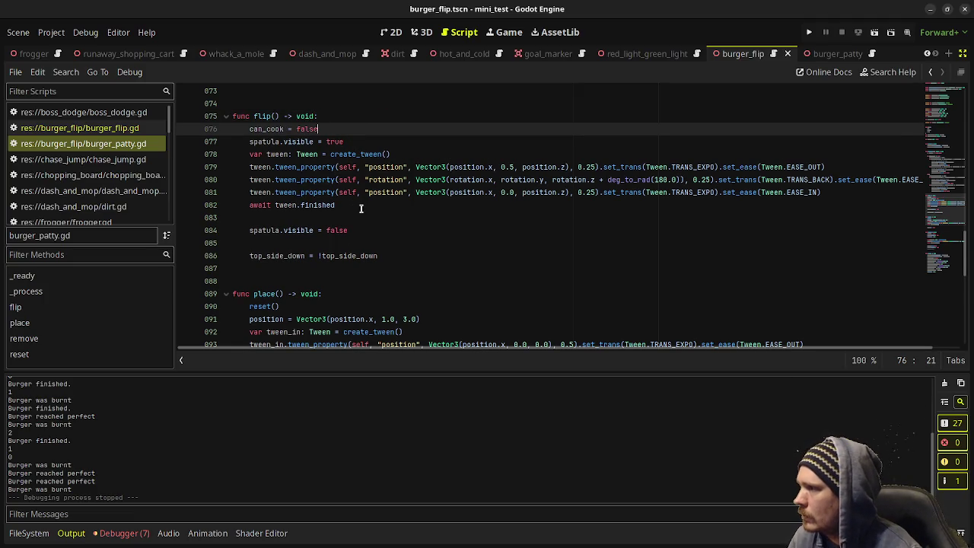
Step: Add can_cook = true after spatula.visible = false, save the script and run the game
{"action": "left_click", "coordinate": [364, 230]}
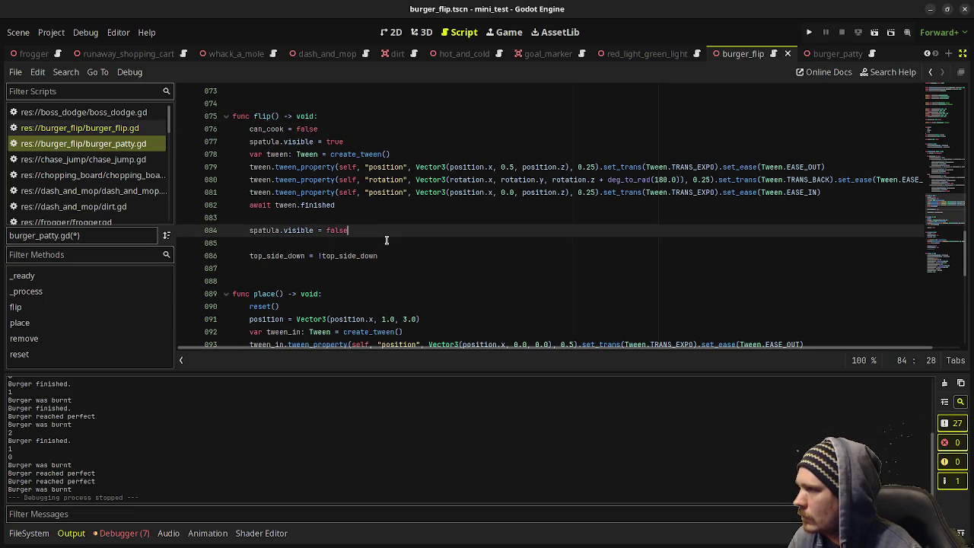
{"action": "key", "text": "Return"}
{"action": "type", "text": "can_cook = false"}
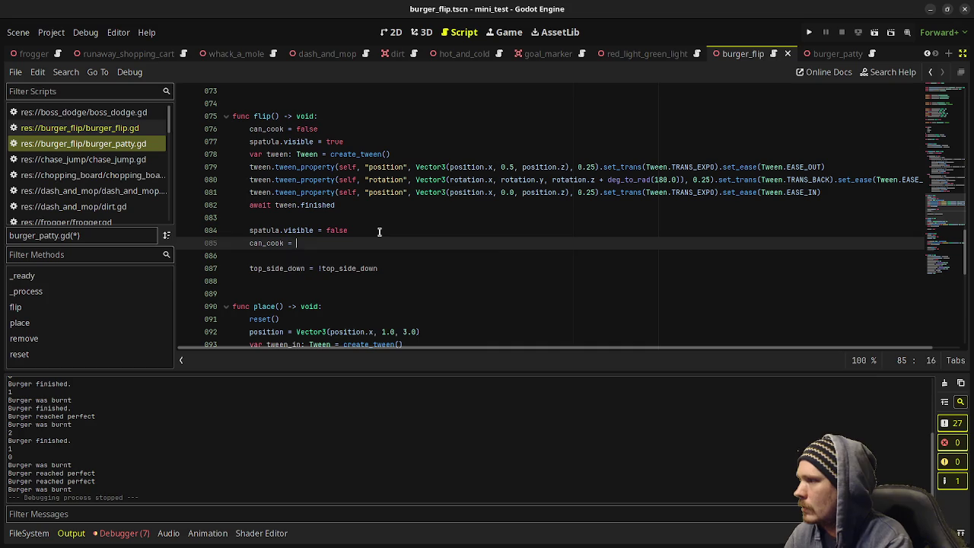
{"action": "type", "text": "true"}
{"action": "key", "text": "ctrl+s"}
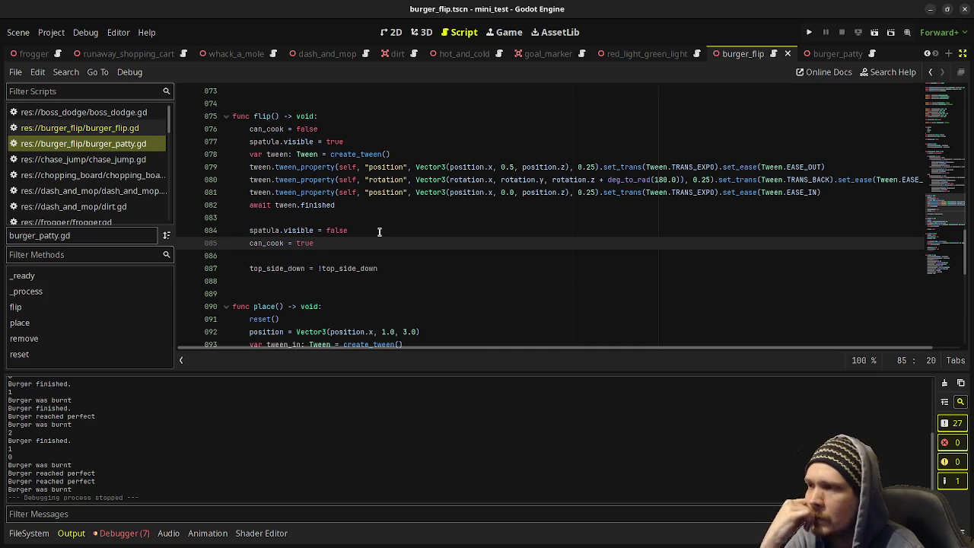
{"action": "key", "text": "F6"}
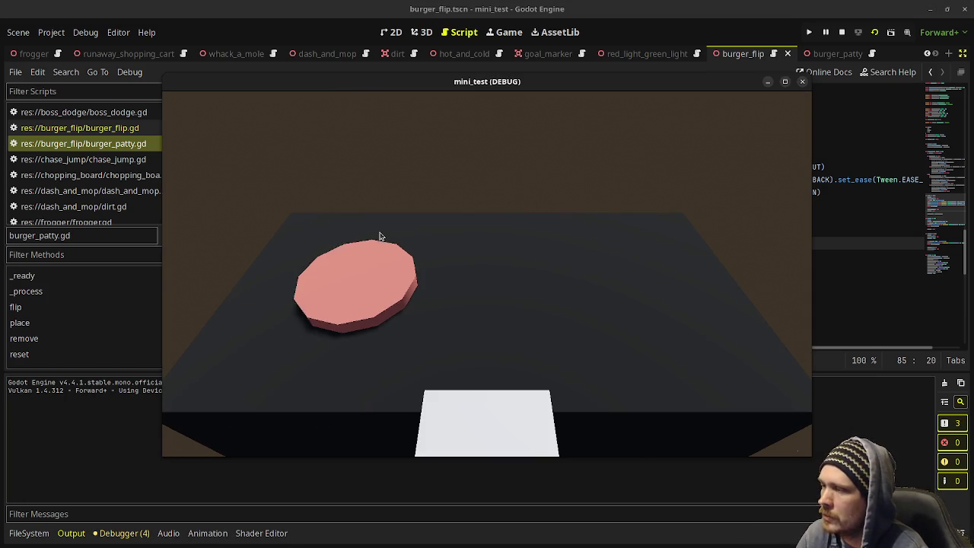
Step: Move the spatula left and right to place three patties on the grill
{"action": "key", "text": "Left"}
{"action": "key", "text": "Right"}
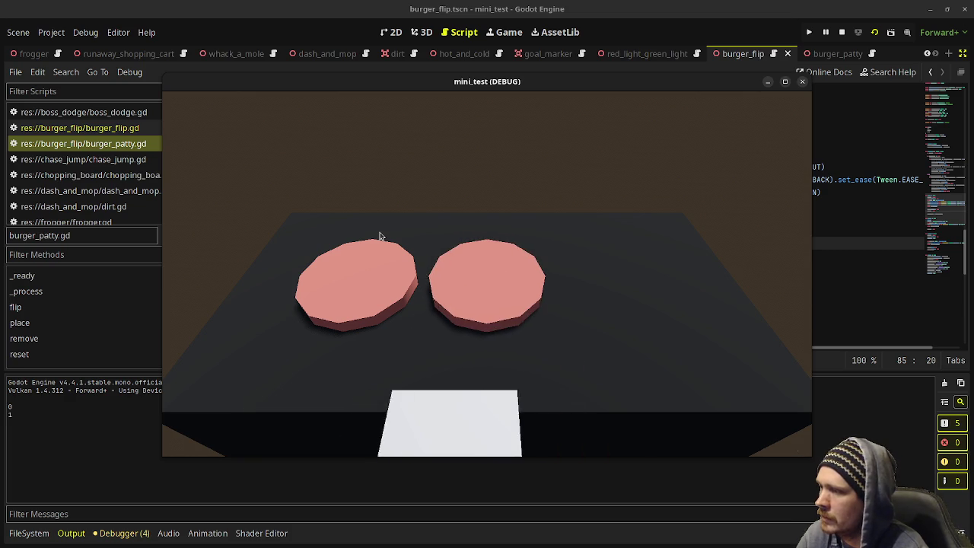
{"action": "key", "text": "Right"}
{"action": "key", "text": "Left"}
{"action": "key", "text": "Right"}
{"action": "key", "text": "Left"}
{"action": "key", "text": "Left"}
Step: Flip the left and middle patties, then lift the finished left patty off
{"action": "key", "text": "space"}
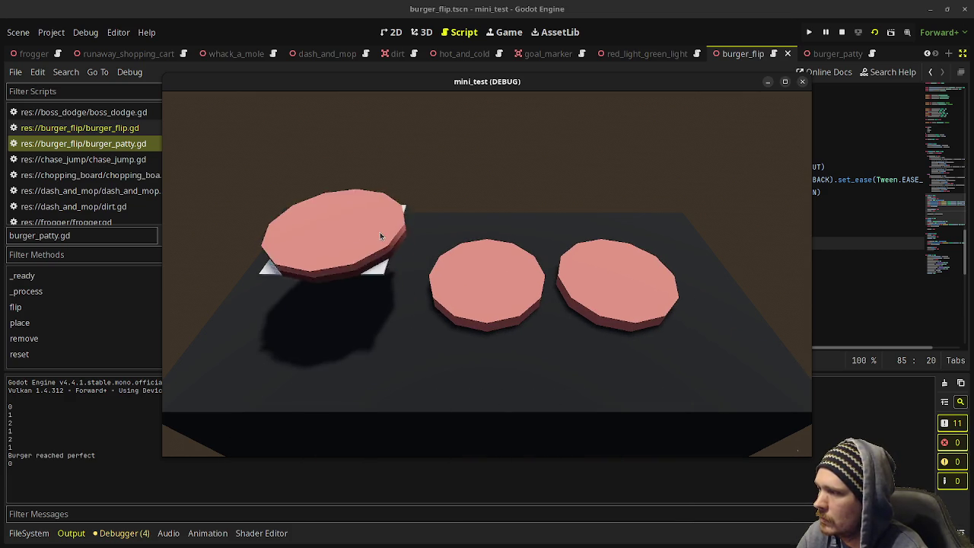
{"action": "key", "text": "Right"}
{"action": "key", "text": "space"}
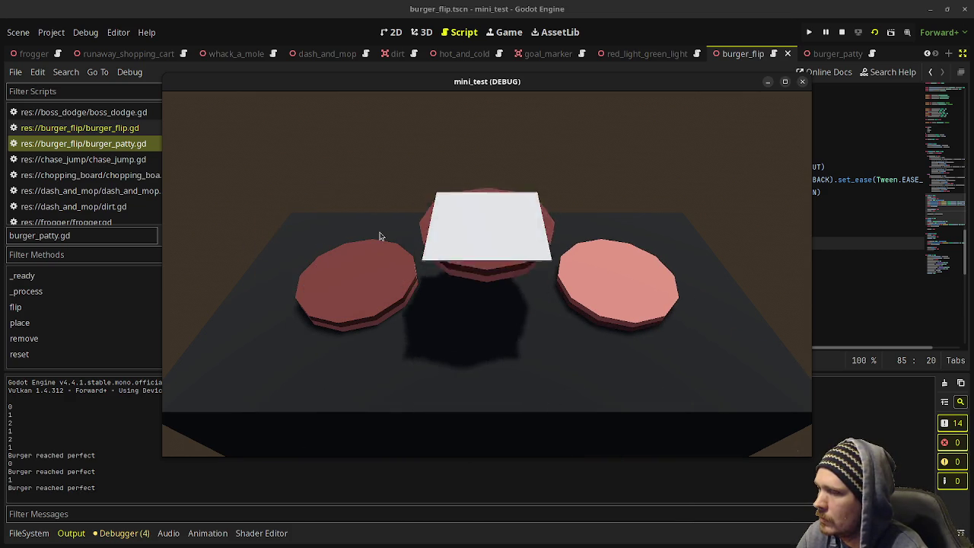
{"action": "key", "text": "Right"}
{"action": "key", "text": "Left"}
{"action": "key", "text": "Left"}
{"action": "key", "text": "space"}
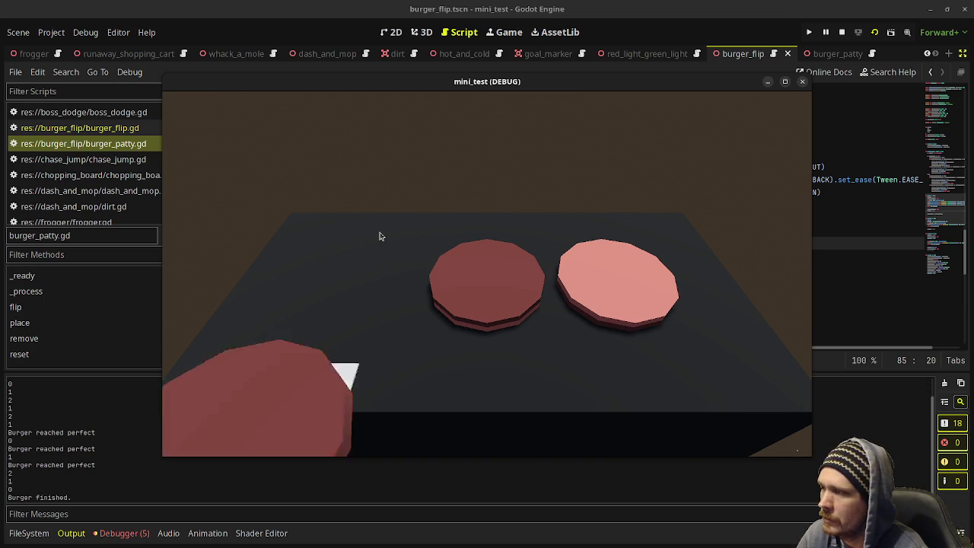
Step: Serve the burnt middle patty and the right patty, then stop the game
{"action": "key", "text": "Right"}
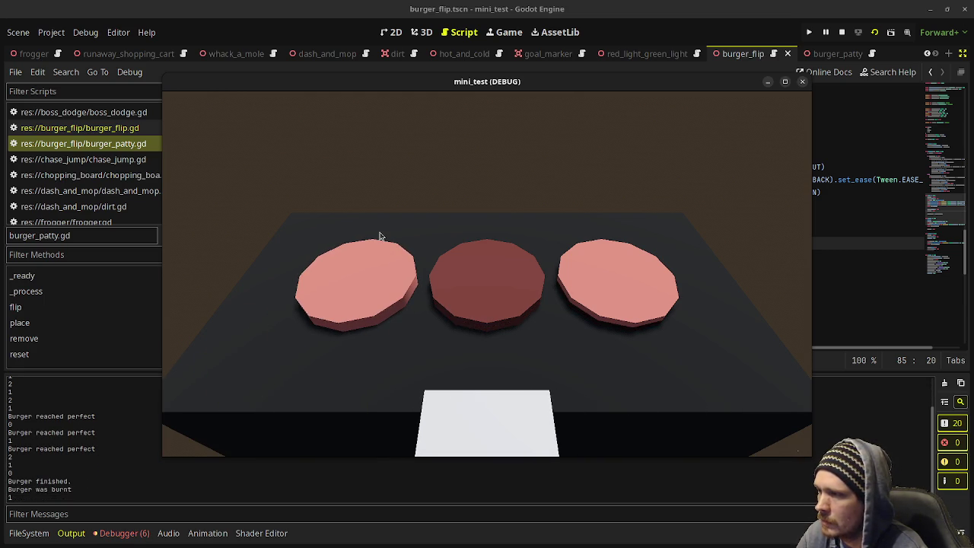
{"action": "key", "text": "space"}
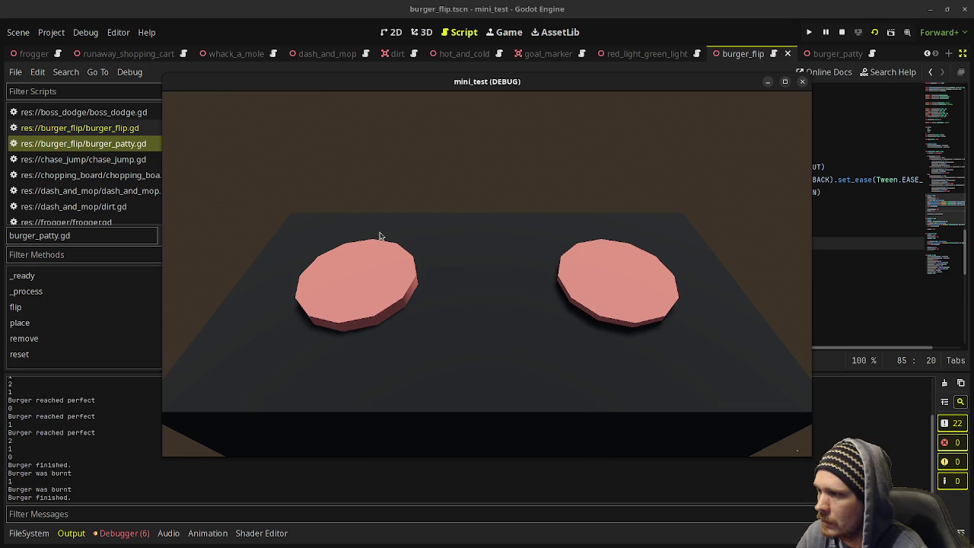
{"action": "key", "text": "Right"}
{"action": "key", "text": "space"}
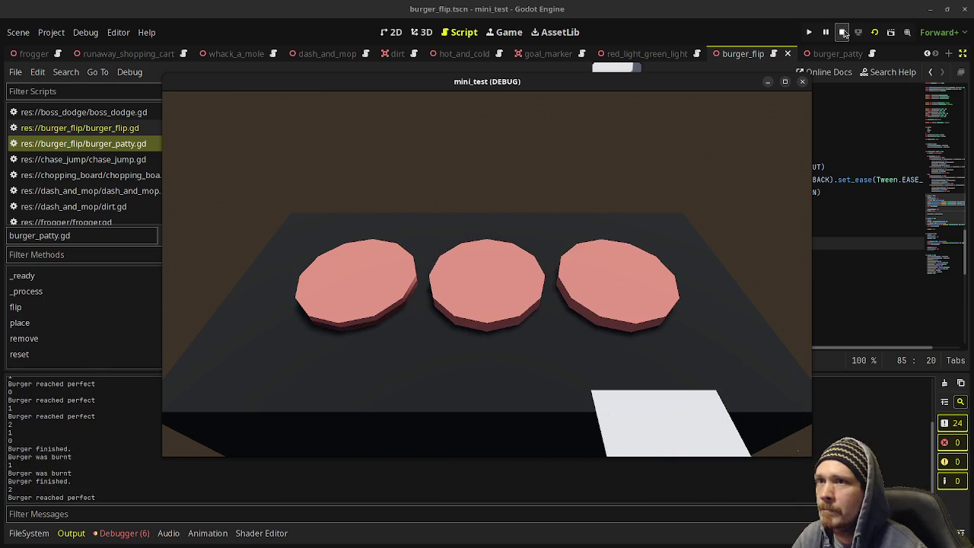
{"action": "left_click", "coordinate": [842, 32]}
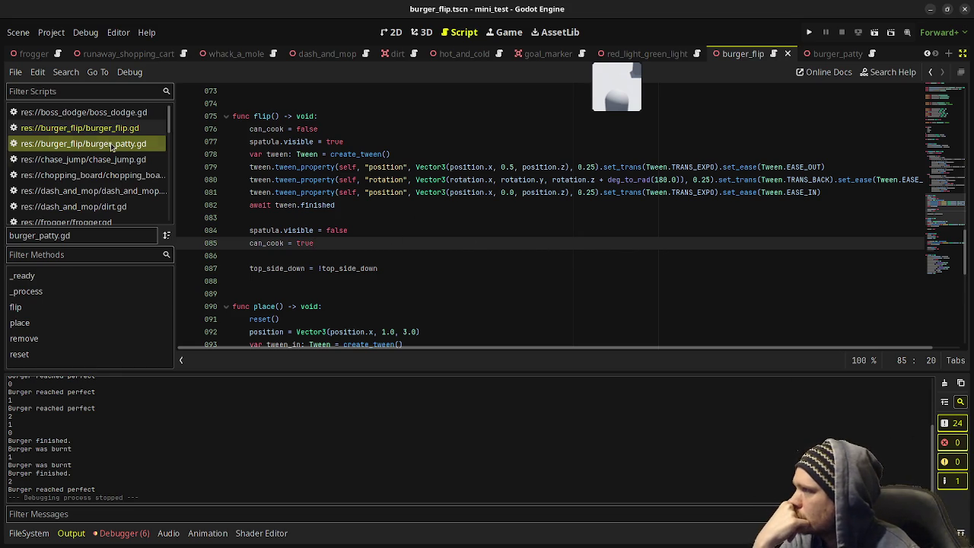
Step: Open burger_flip.gd and scroll through its remove_burger function
{"action": "left_click", "coordinate": [76, 127]}
{"action": "scroll", "coordinate": [401, 239], "scroll_direction": "down", "scroll_amount": 6}
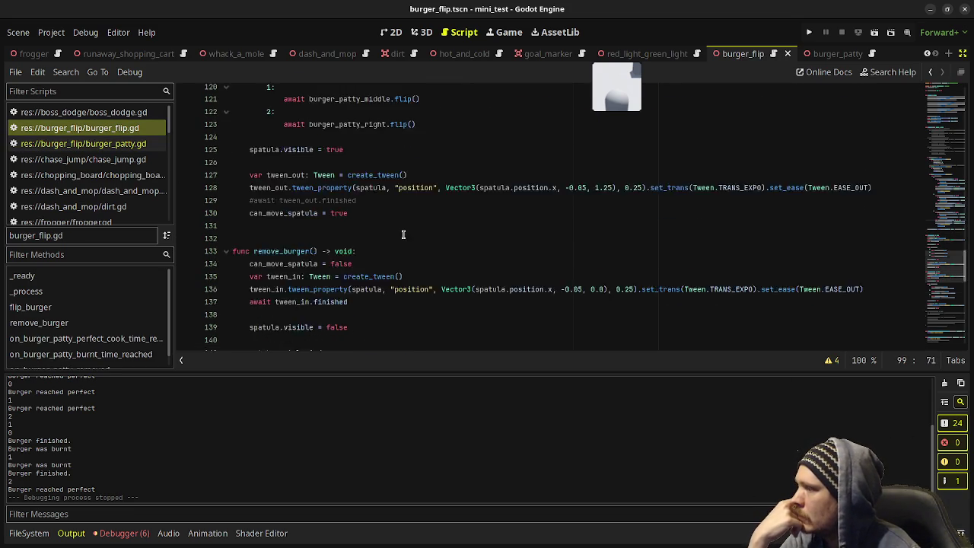
{"action": "scroll", "coordinate": [287, 242], "scroll_direction": "down", "scroll_amount": 6}
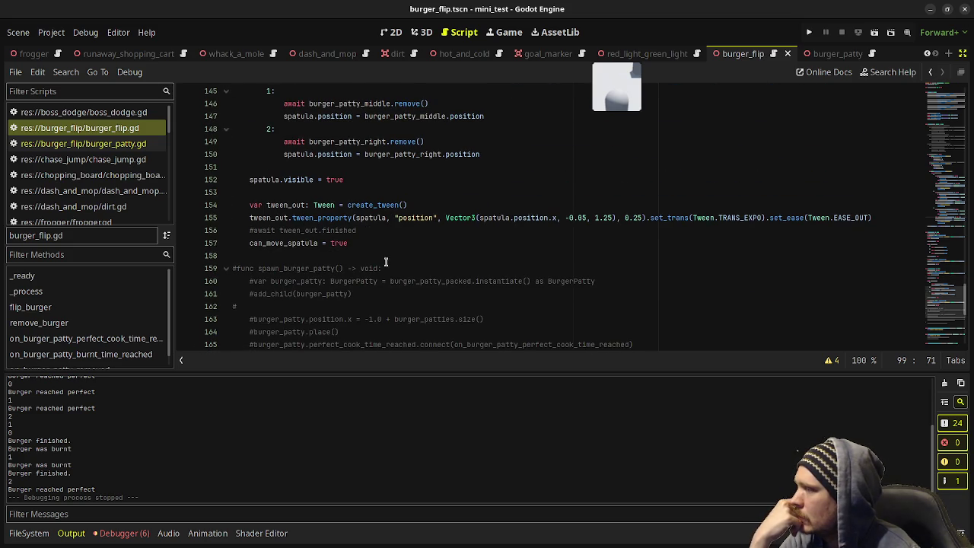
{"action": "scroll", "coordinate": [385, 263], "scroll_direction": "up", "scroll_amount": 8}
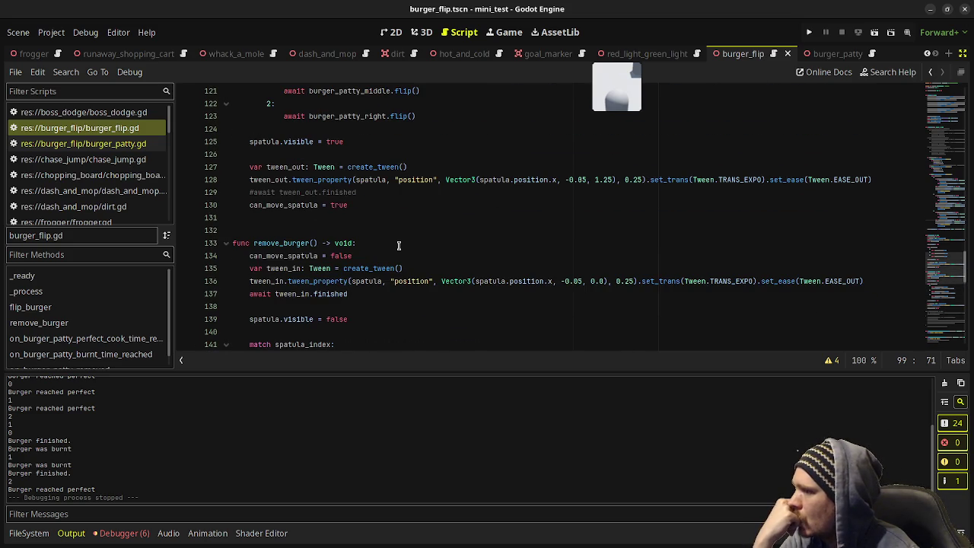
{"action": "scroll", "coordinate": [398, 245], "scroll_direction": "down", "scroll_amount": 2}
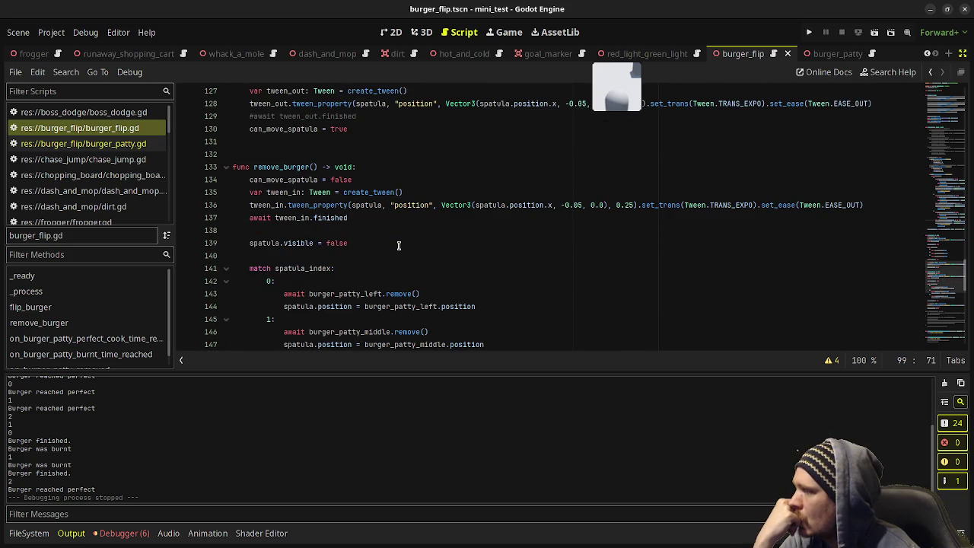
{"action": "scroll", "coordinate": [398, 245], "scroll_direction": "down", "scroll_amount": 2}
Step: Return to burger_patty.gd's remove() and select the rotation.z = 0.0 line
{"action": "key", "text": "ctrl+shift+period"}
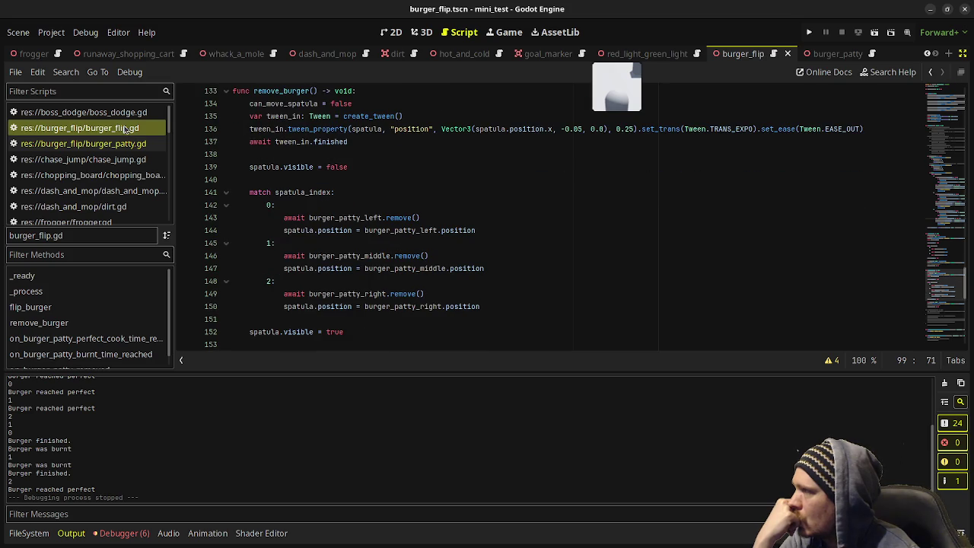
{"action": "scroll", "coordinate": [411, 218], "scroll_direction": "down", "scroll_amount": 4}
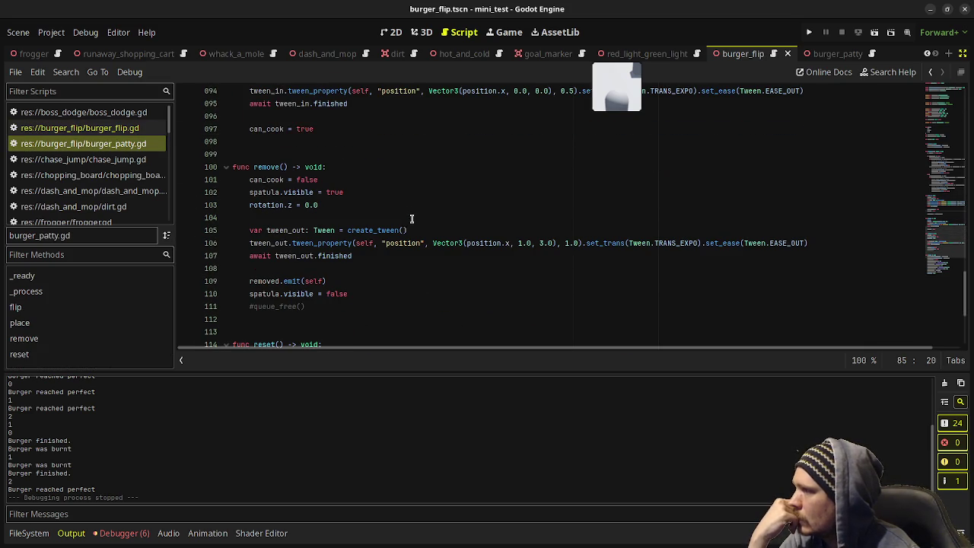
{"action": "left_click_drag", "start_coordinate": [316, 204], "coordinate": [250, 205]}
Step: Comment out rotation.z = 0.0, add 'if top_side_down == false:' setting spatula.position.y = -0.05, and save
{"action": "left_click", "coordinate": [251, 204]}
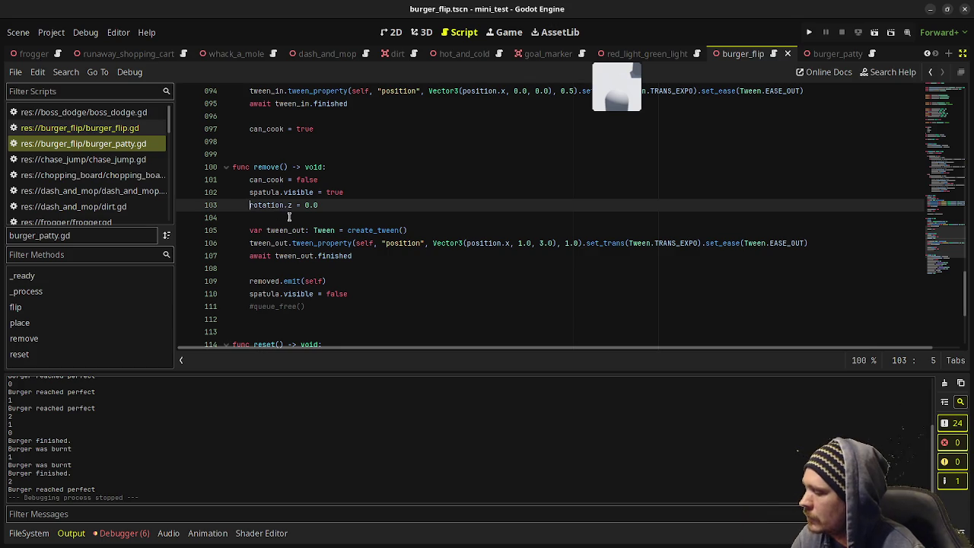
{"action": "type", "text": "#"}
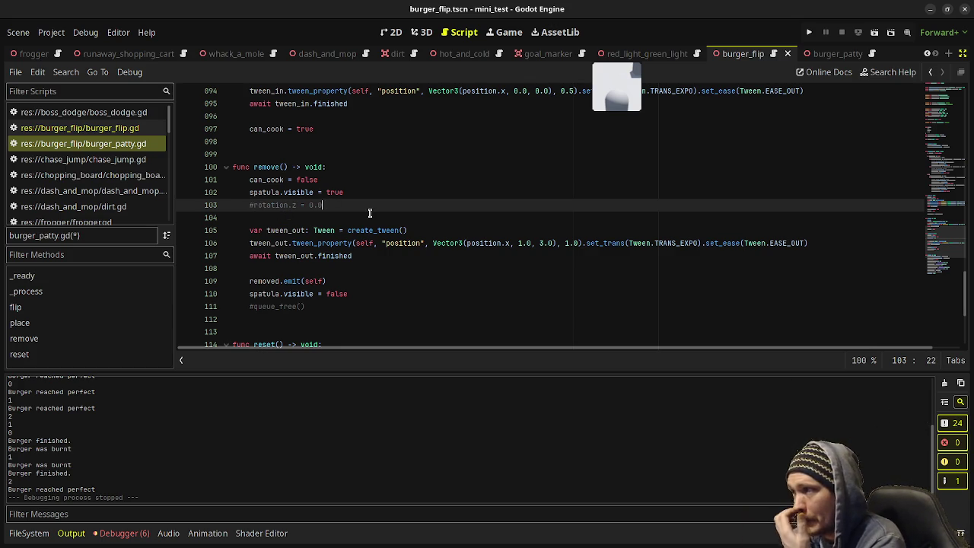
{"action": "key", "text": "Return"}
{"action": "type", "text": "if top_"}
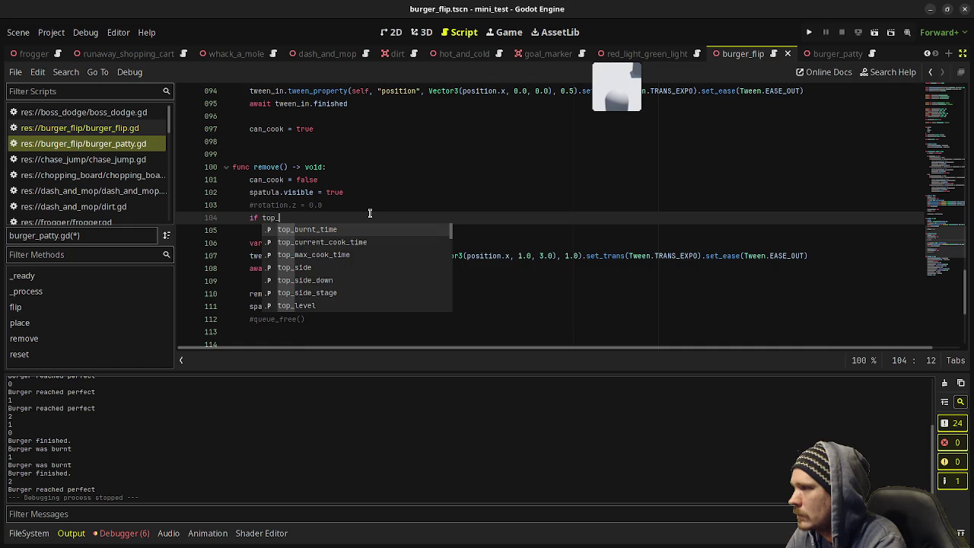
{"action": "type", "text": "side_down ="}
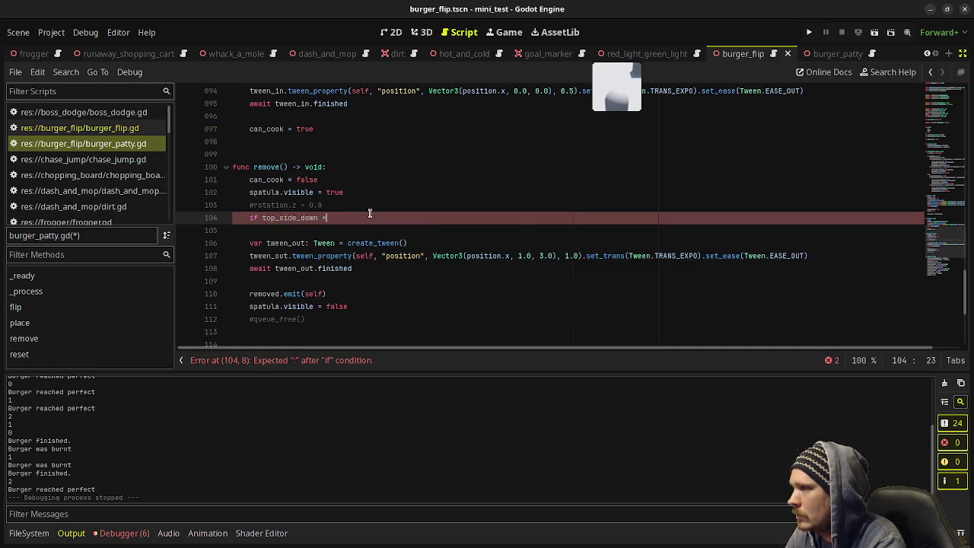
{"action": "type", "text": "= f"}
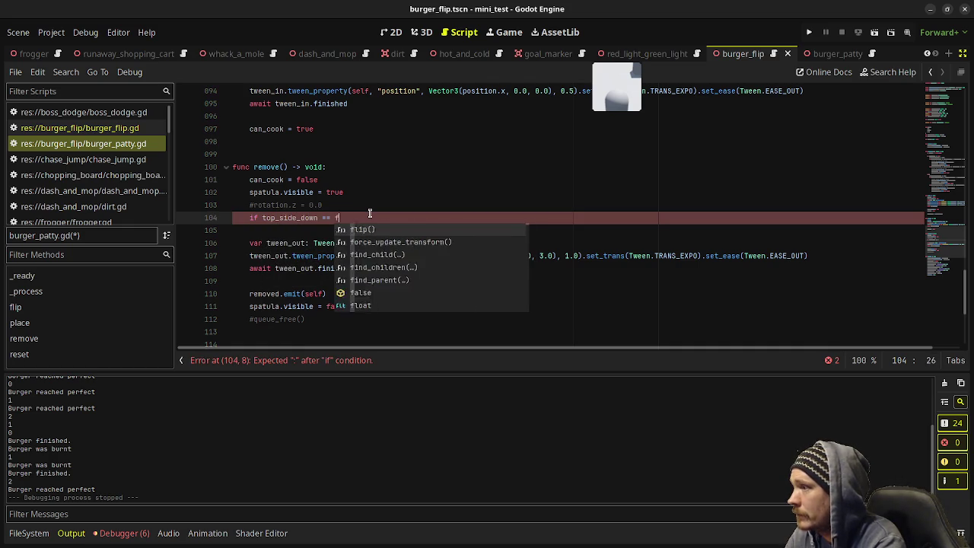
{"action": "type", "text": "alse:"}
{"action": "key", "text": "Return"}
{"action": "type", "text": "spatula"}
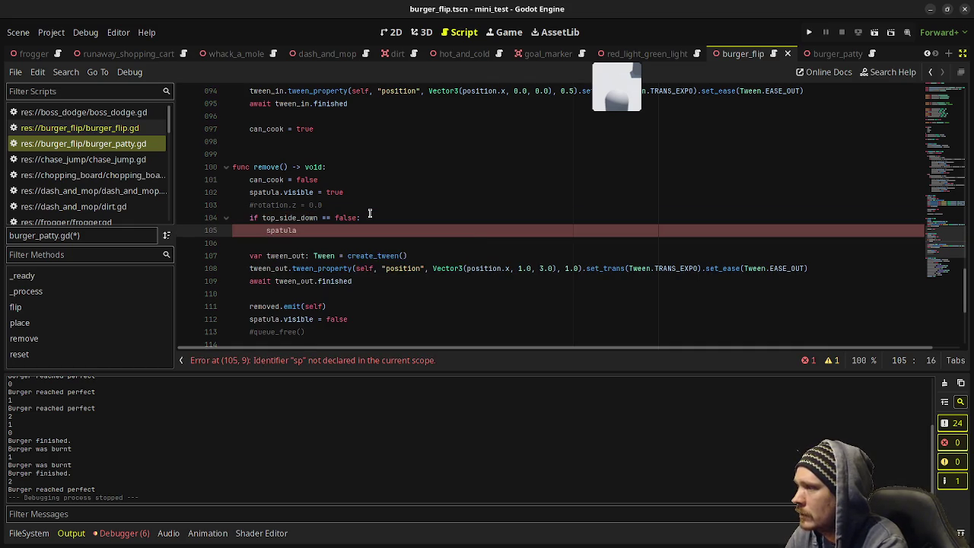
{"action": "type", "text": ".position.y = -0.05"}
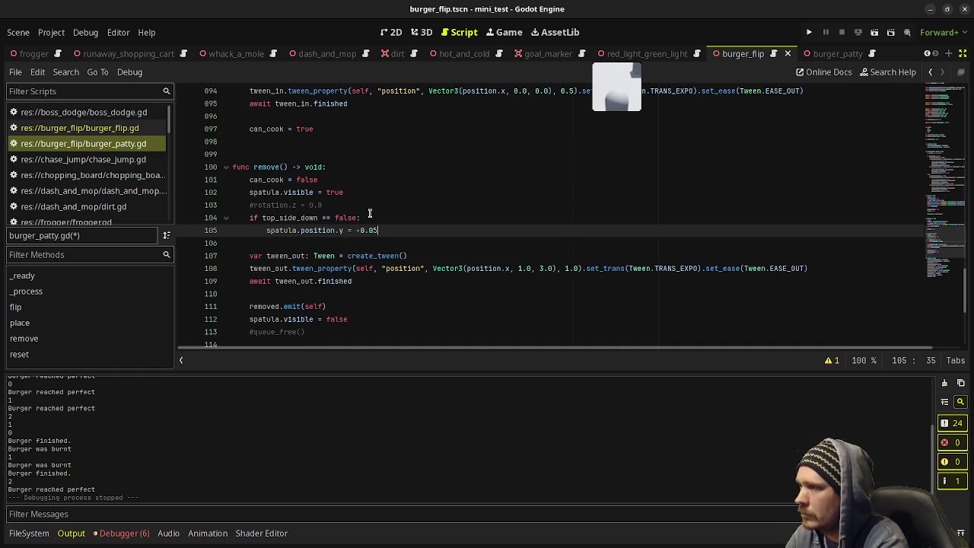
{"action": "key", "text": "ctrl+s"}
Step: Add an else branch setting spatula.position.y = 0.05 in remove() and save
{"action": "left_click", "coordinate": [962, 53]}
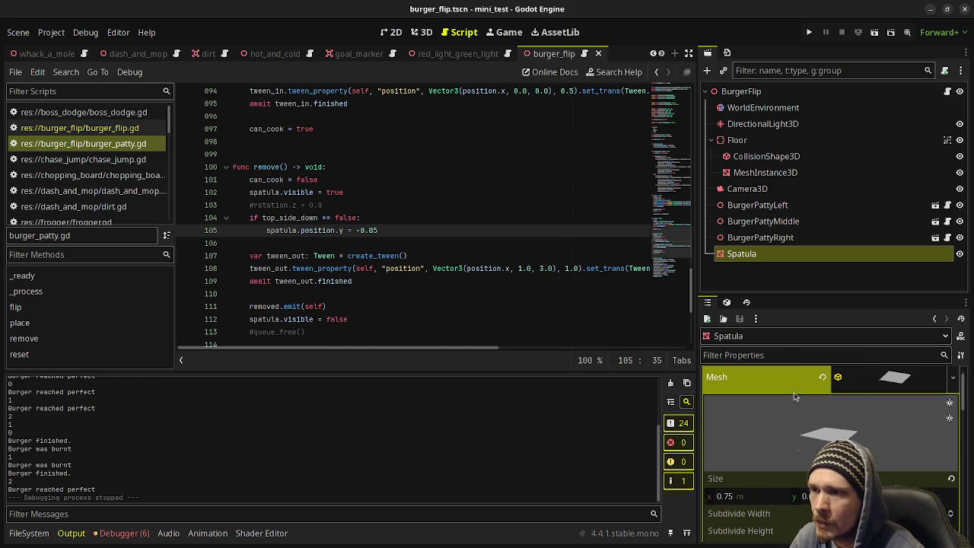
{"action": "scroll", "coordinate": [809, 415], "scroll_direction": "down", "scroll_amount": 10}
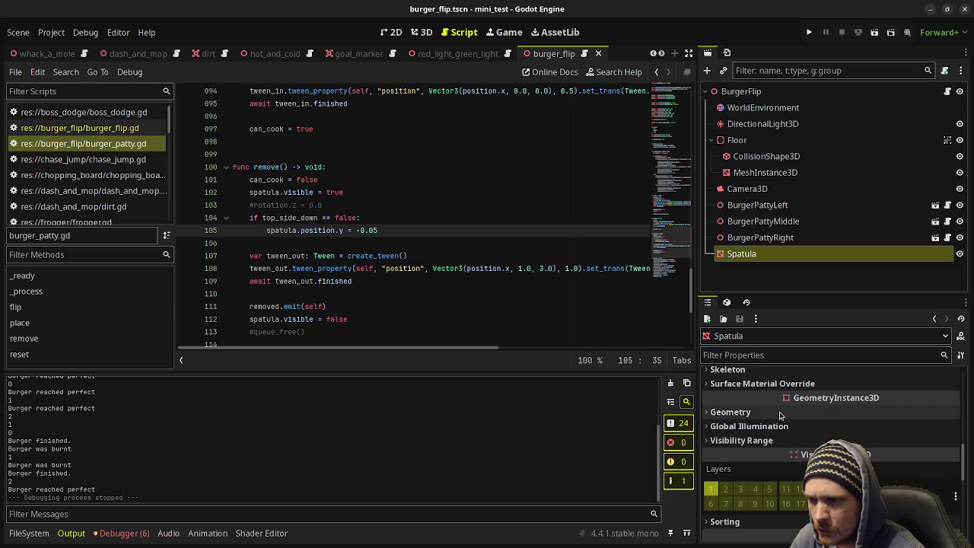
{"action": "scroll", "coordinate": [796, 445], "scroll_direction": "down", "scroll_amount": 3}
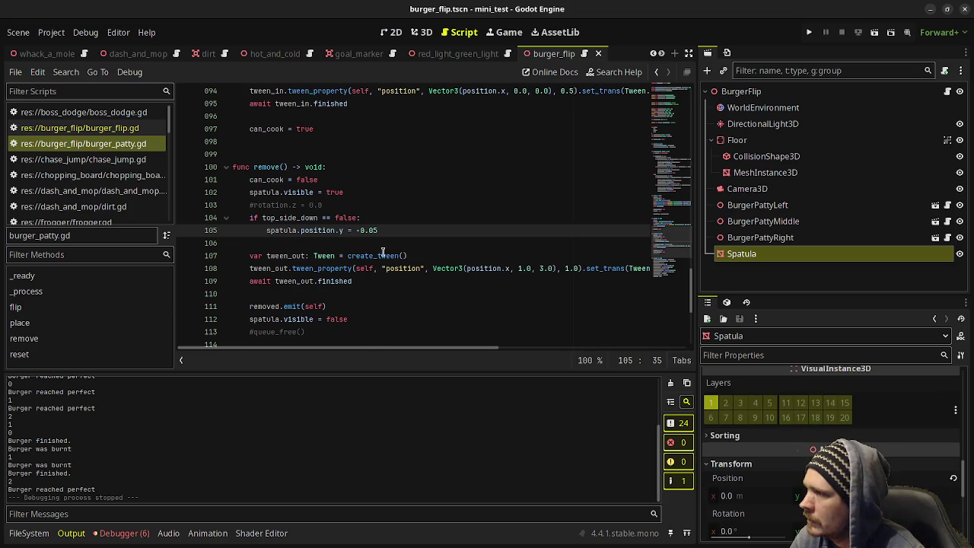
{"action": "left_click", "coordinate": [416, 237]}
{"action": "left_click", "coordinate": [424, 233]}
{"action": "key", "text": "Return"}
{"action": "key", "text": "BackSpace"}
{"action": "type", "text": "else:"}
{"action": "key", "text": "Return"}
{"action": "type", "text": "spat"}
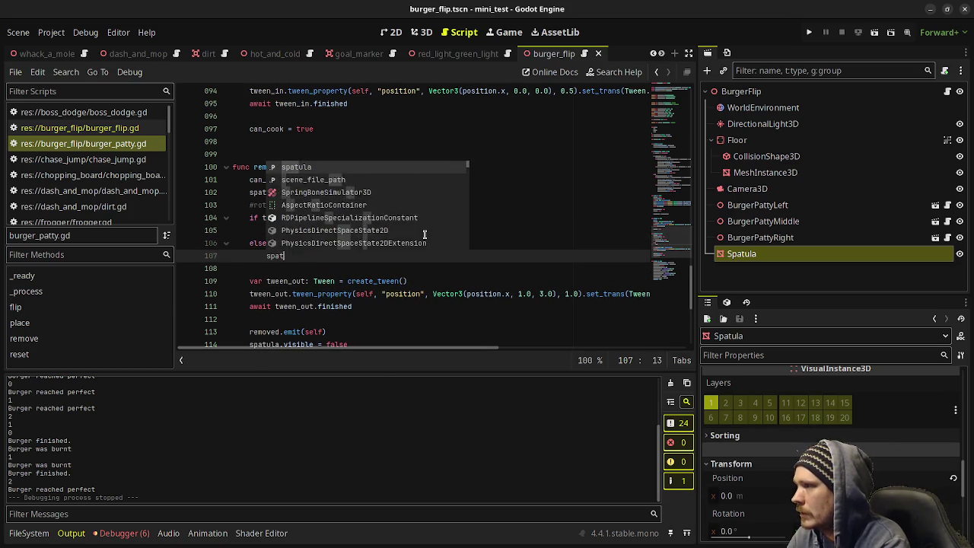
{"action": "type", "text": "ula.positi"}
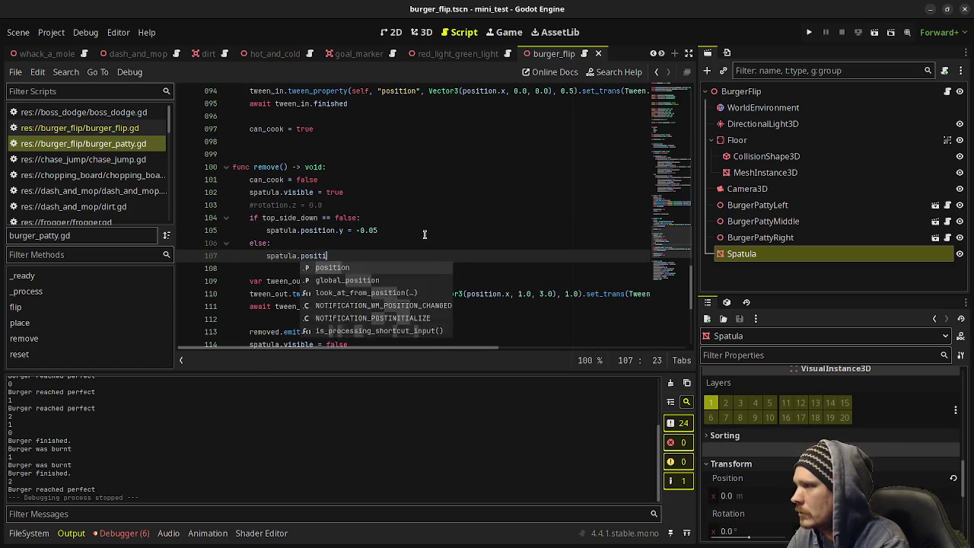
{"action": "type", "text": "on.y = -"}
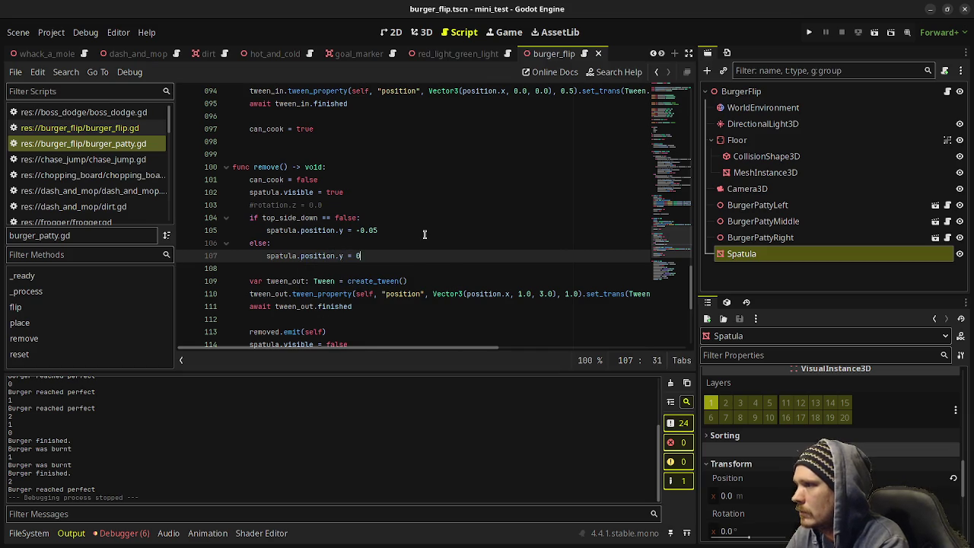
{"action": "type", "text": ".05"}
{"action": "key", "text": "ctrl+s"}
Step: Move spatula.visible = true below the if/else block, save, and run the game
{"action": "scroll", "coordinate": [425, 235], "scroll_direction": "down", "scroll_amount": 2}
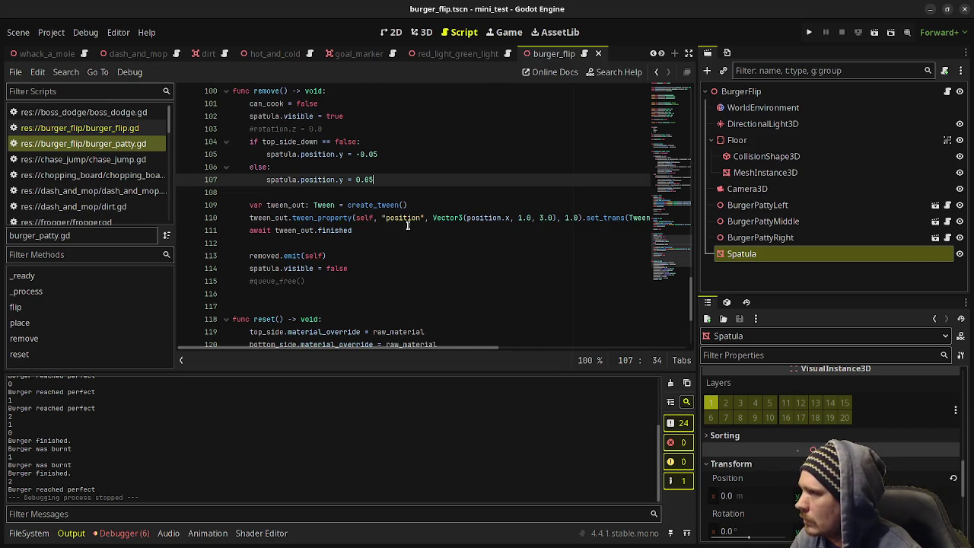
{"action": "left_click", "coordinate": [257, 118]}
{"action": "key", "text": "alt+Down"}
{"action": "key", "text": "alt+Down"}
{"action": "key", "text": "alt+Down"}
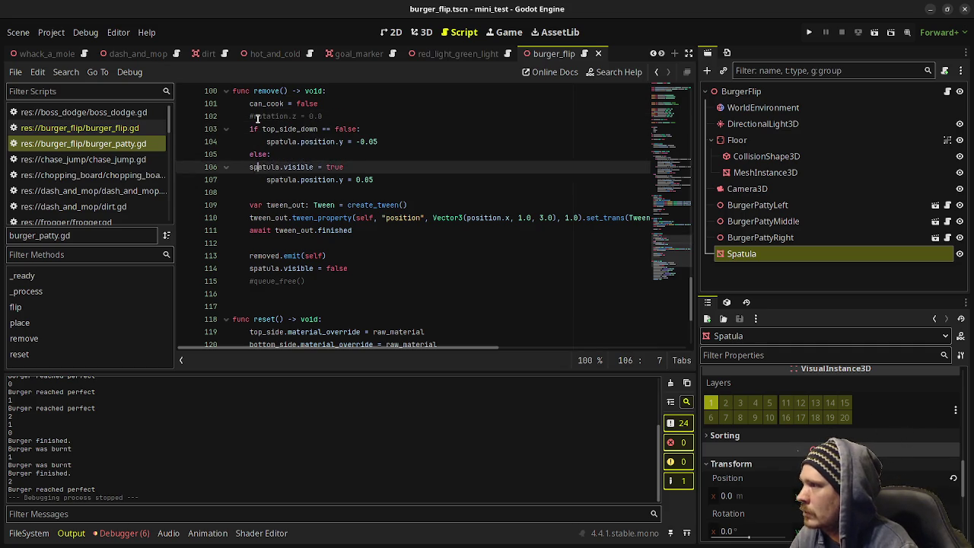
{"action": "key", "text": "ctrl+s"}
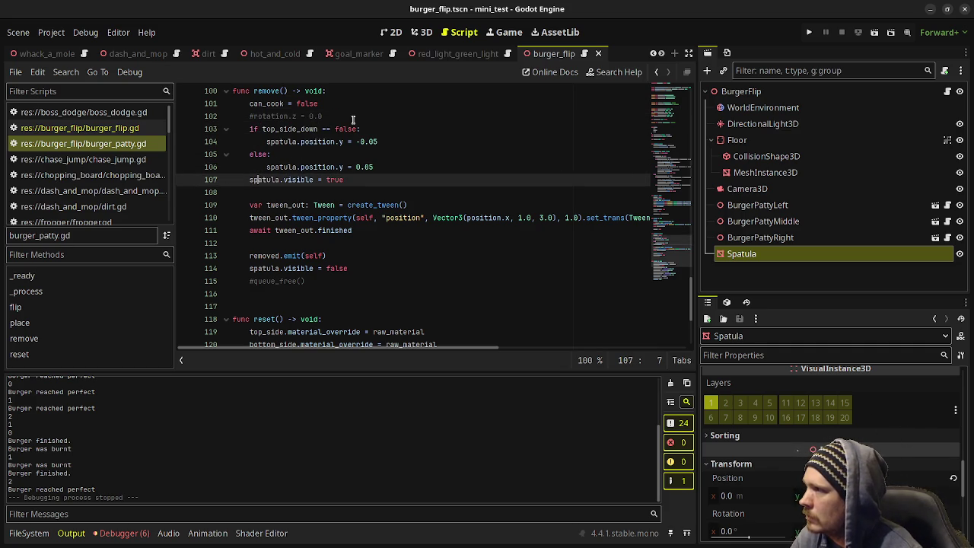
{"action": "left_click", "coordinate": [353, 119]}
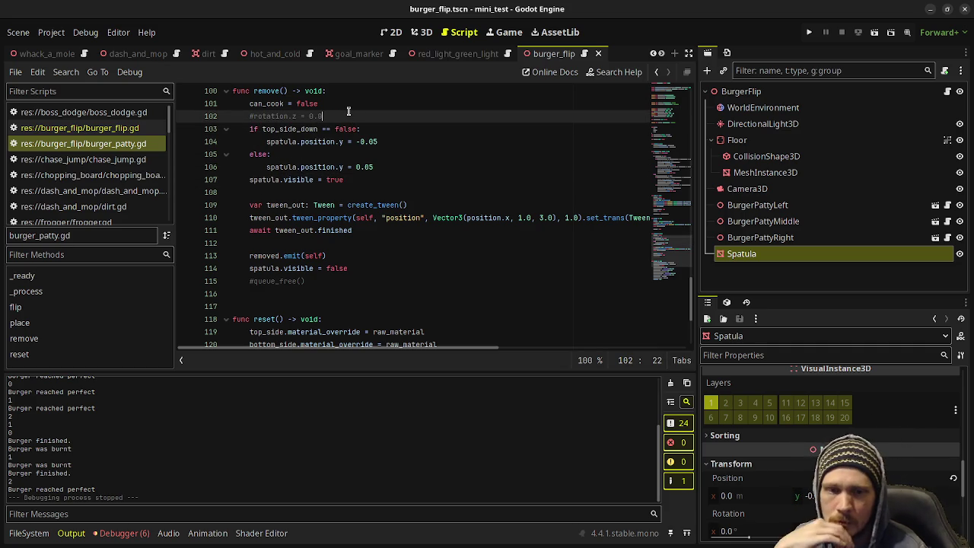
{"action": "key", "text": "F6"}
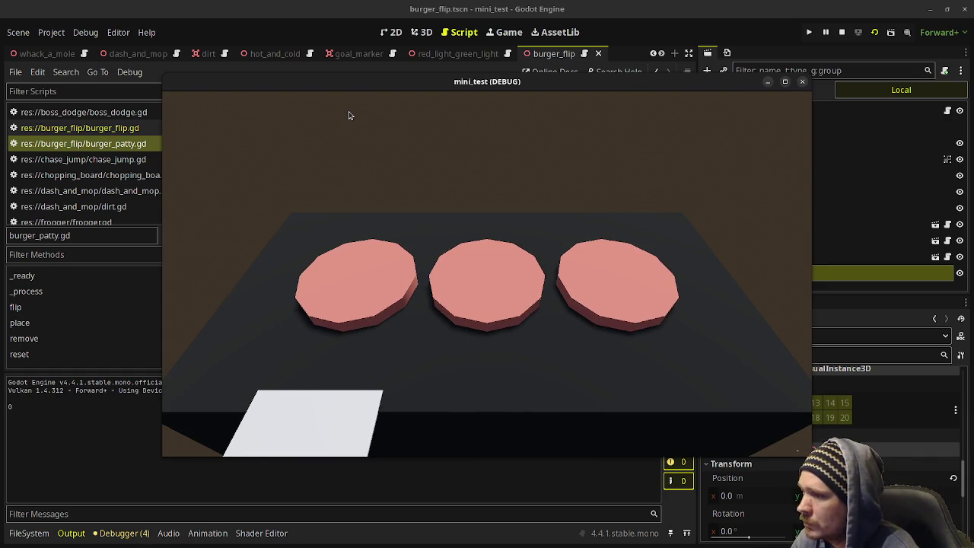
Step: Flip the left, middle and right patties, then serve the left and right ones
{"action": "key", "text": "space"}
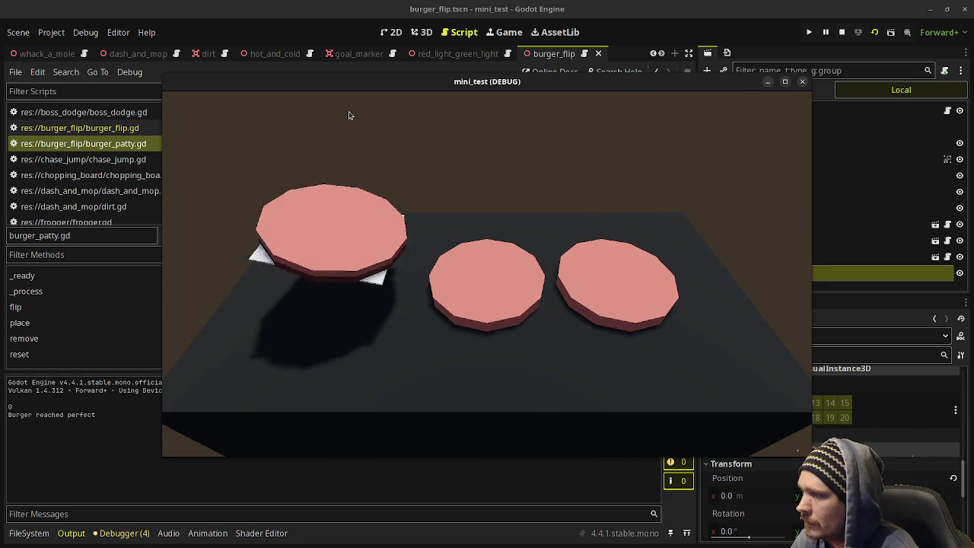
{"action": "key", "text": "space"}
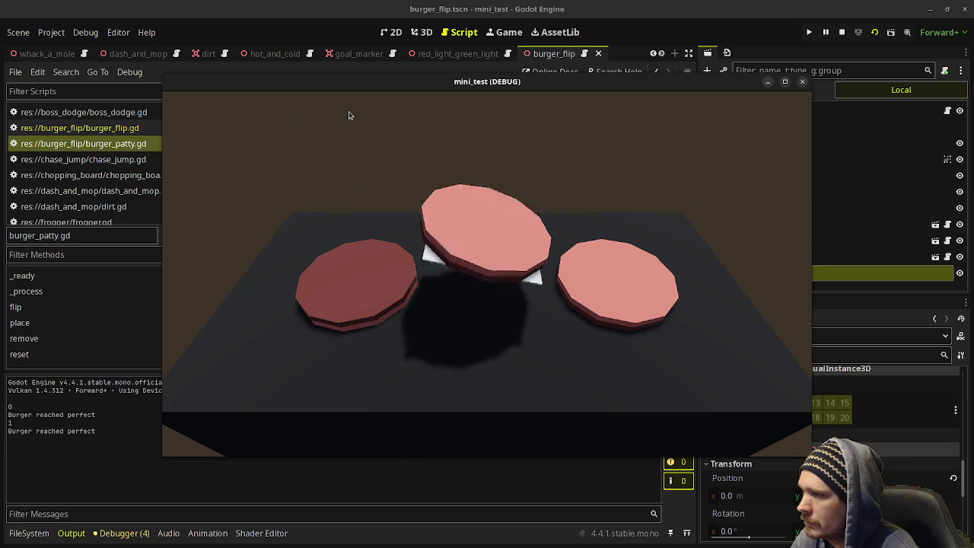
{"action": "key", "text": "space"}
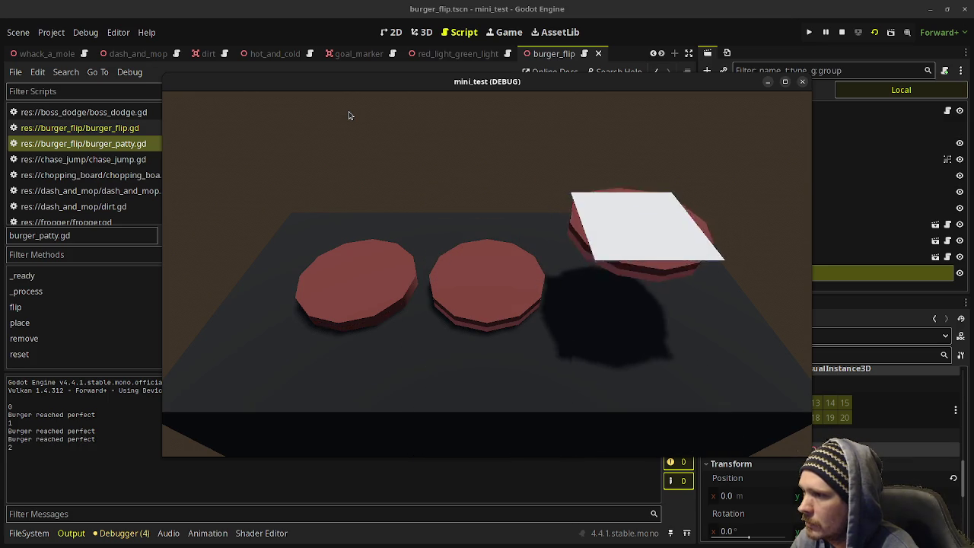
{"action": "key", "text": "space"}
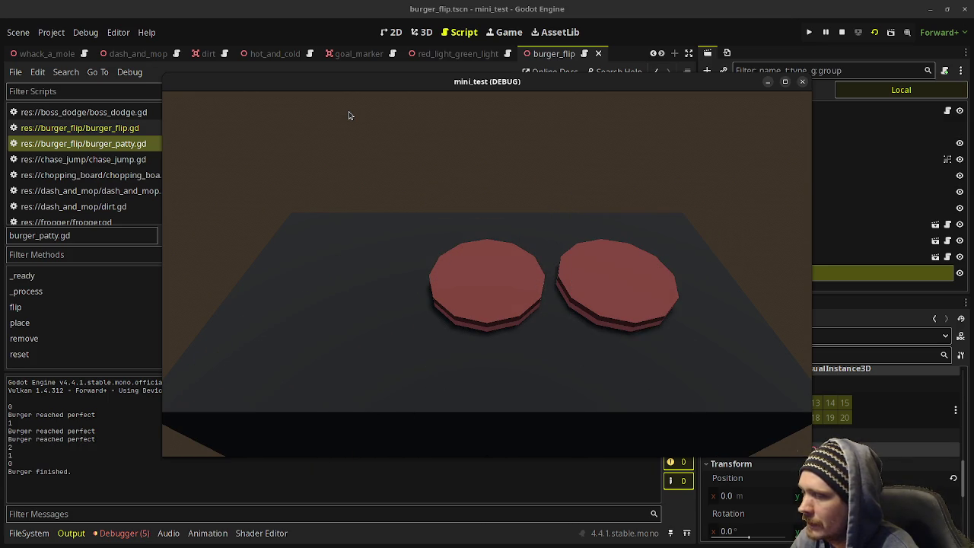
{"action": "key", "text": "space"}
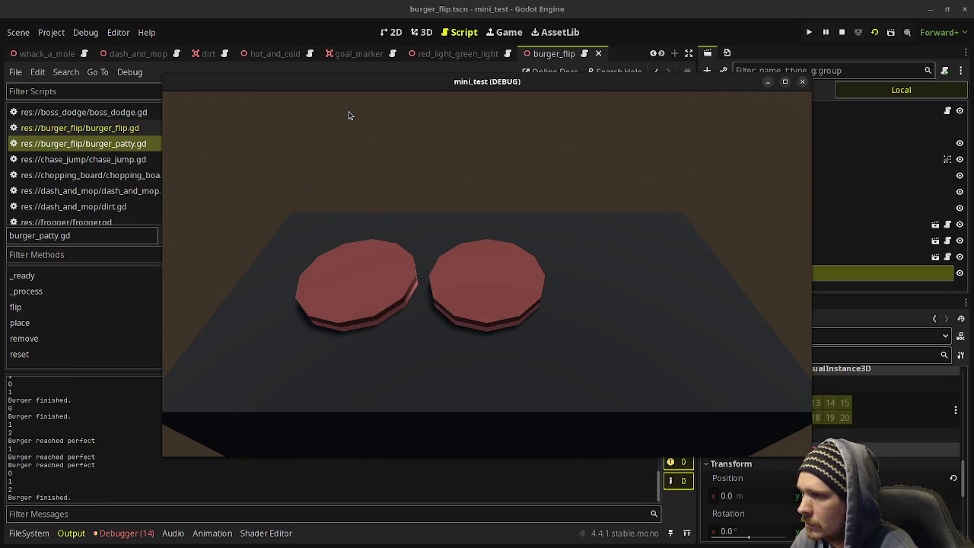
{"action": "key", "text": "space"}
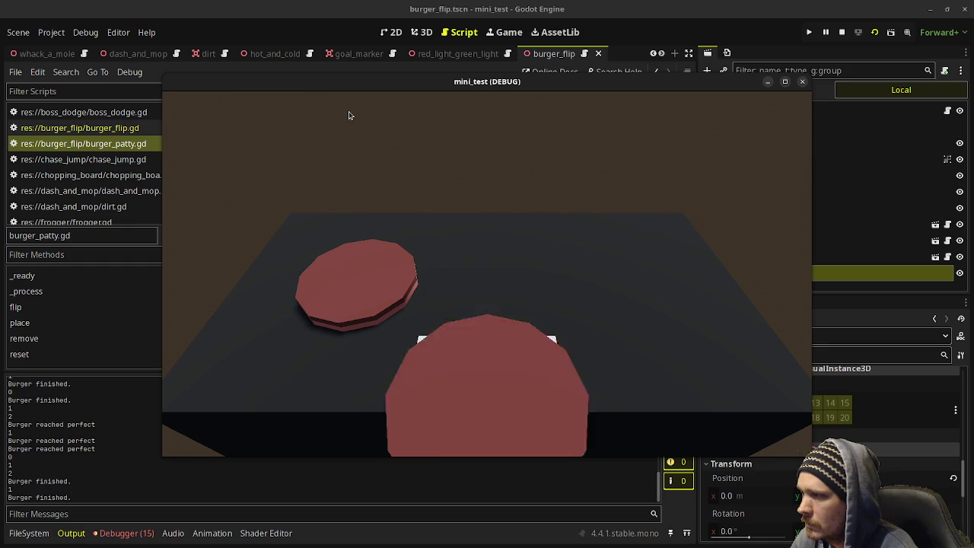
Step: Serve the dark left patty, flip the middle and left, then serve right, middle and left
{"action": "key", "text": "space"}
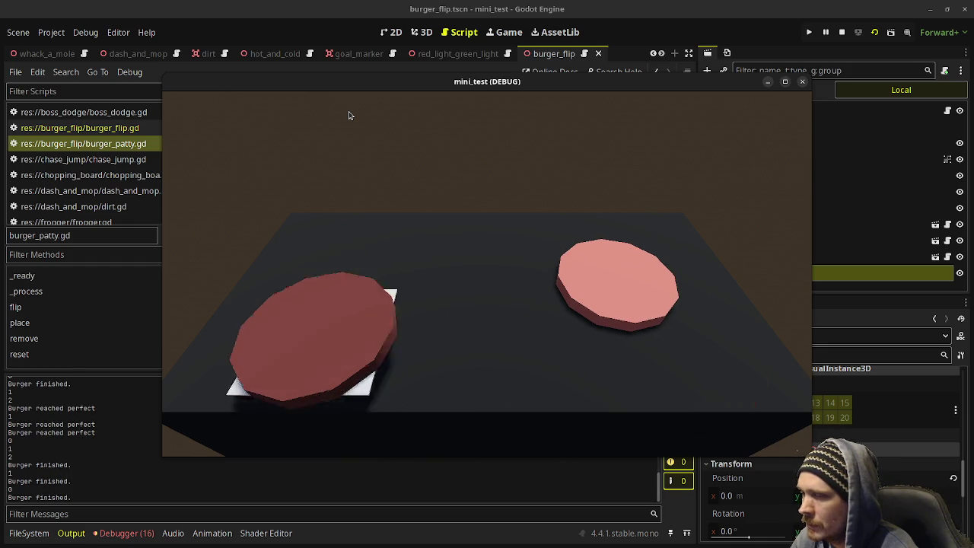
{"action": "key", "text": "space"}
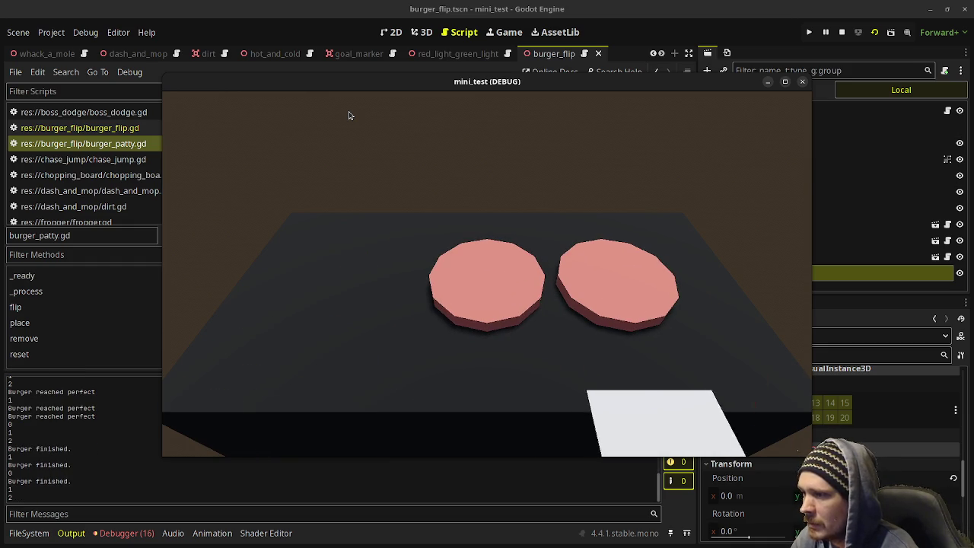
{"action": "key", "text": "space"}
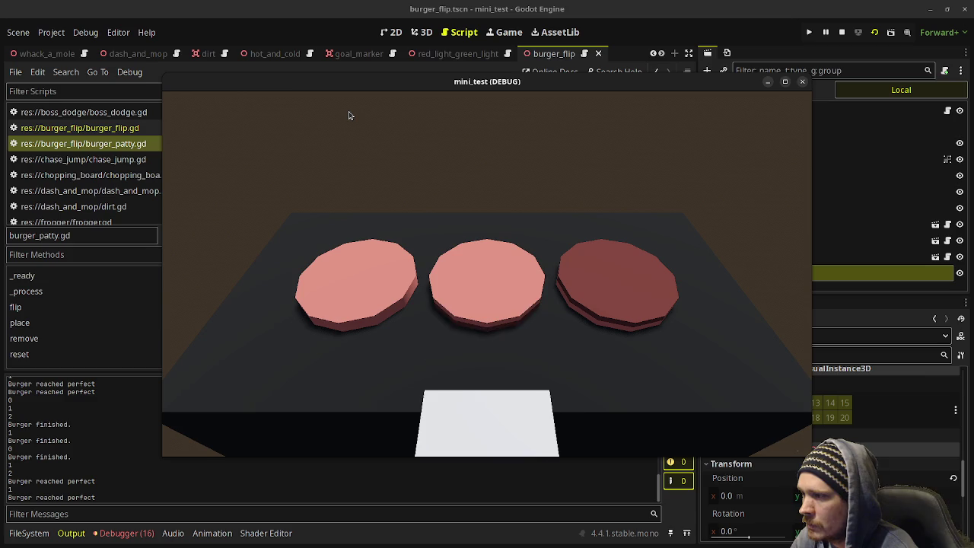
{"action": "key", "text": "space"}
{"action": "key", "text": "Left"}
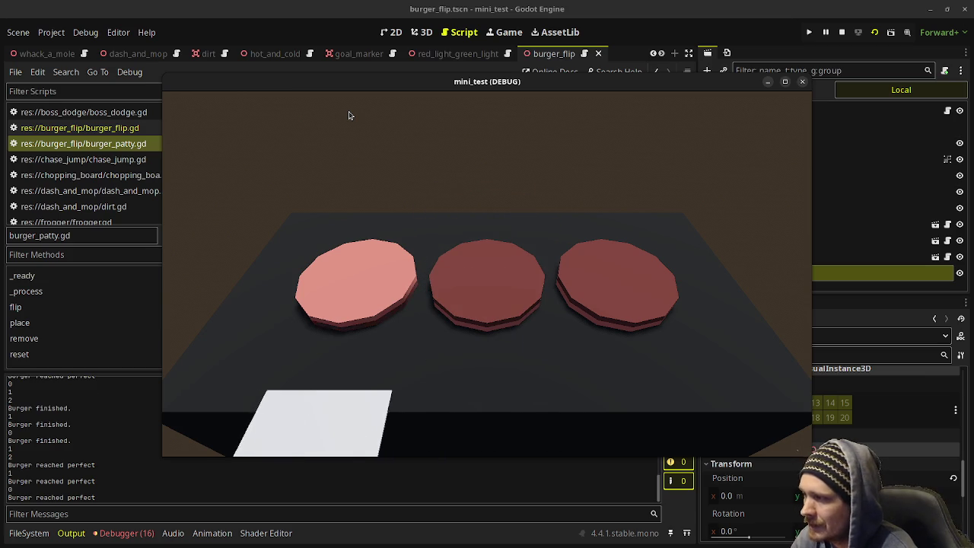
{"action": "key", "text": "space"}
{"action": "key", "text": "Right"}
{"action": "key", "text": "Right"}
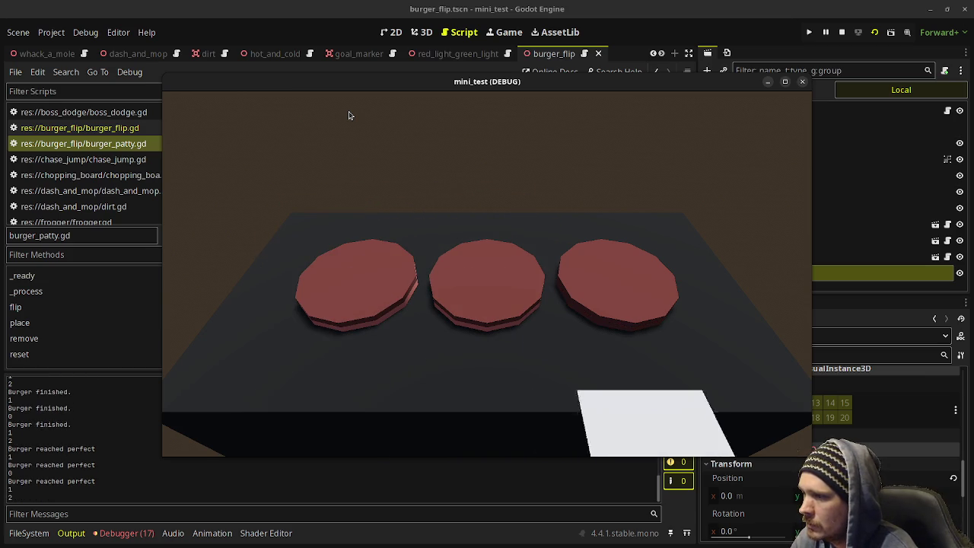
{"action": "key", "text": "space"}
{"action": "key", "text": "Left"}
{"action": "key", "text": "space"}
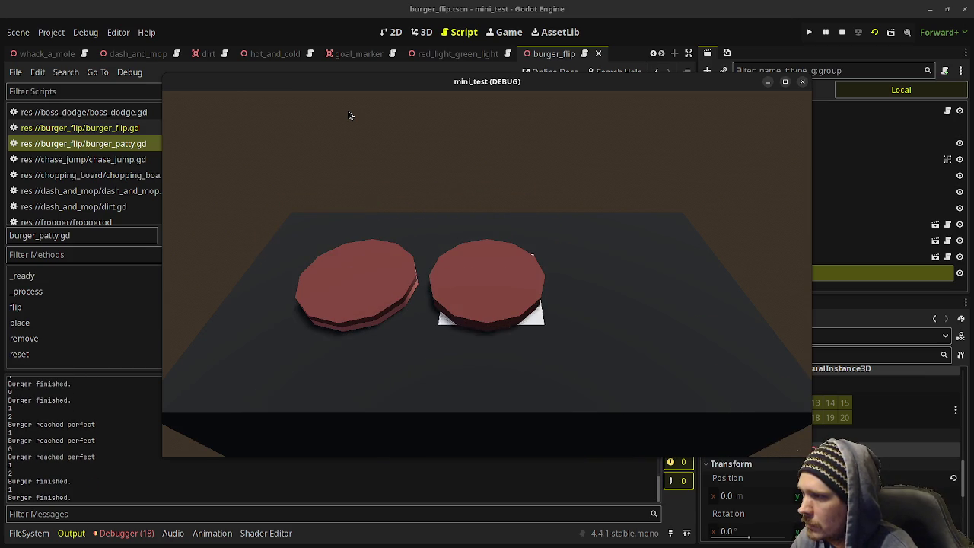
{"action": "key", "text": "Left"}
{"action": "key", "text": "space"}
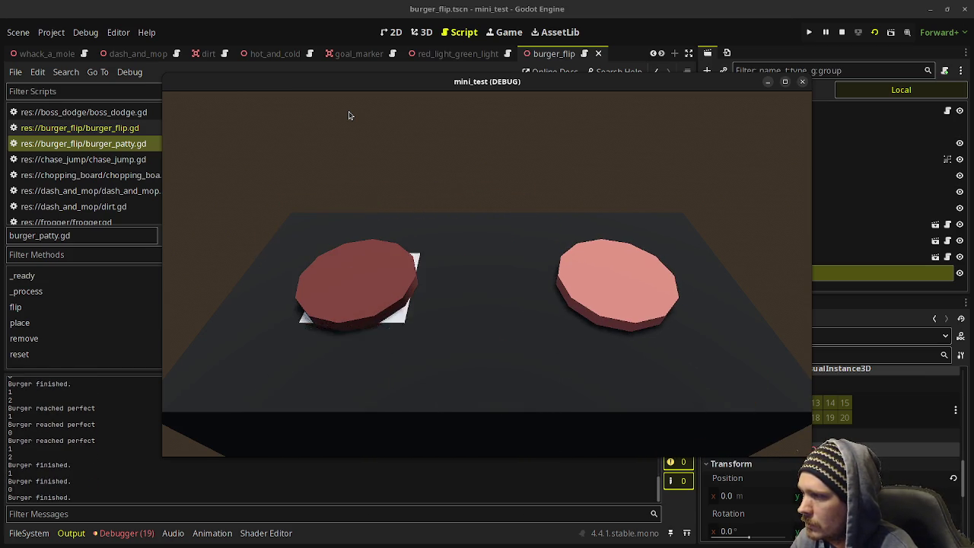
Step: Flip the new right, middle and left patties
{"action": "key", "text": "Right"}
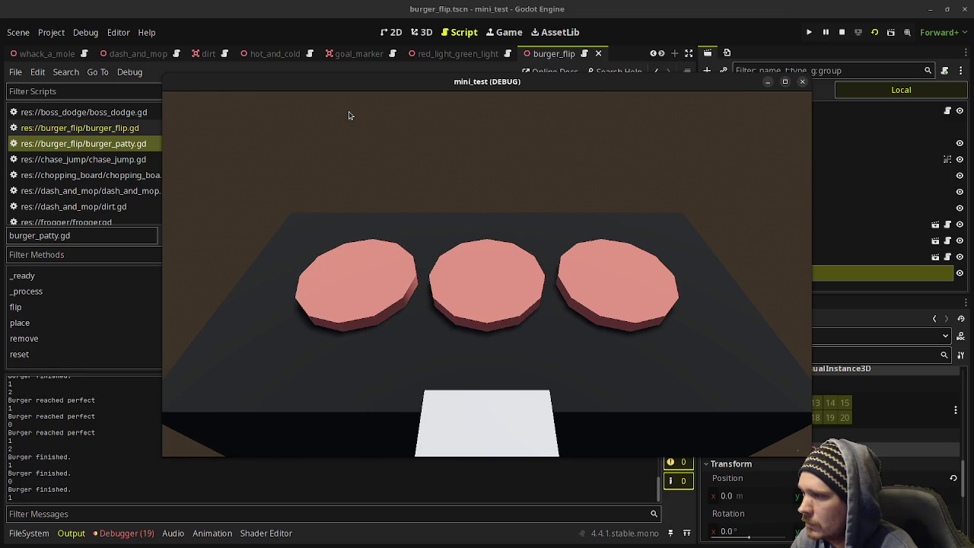
{"action": "key", "text": "Right"}
{"action": "key", "text": "space"}
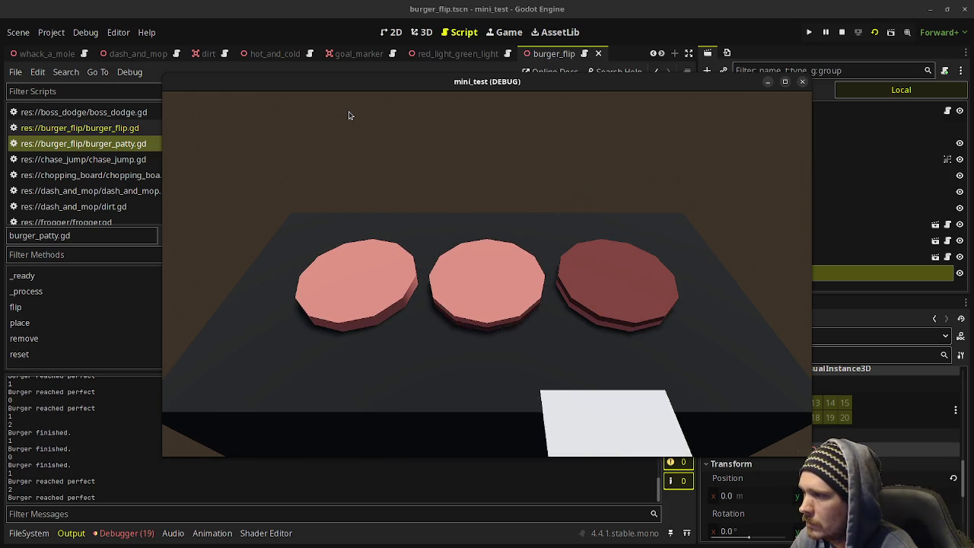
{"action": "key", "text": "Left"}
{"action": "key", "text": "space"}
{"action": "key", "text": "Left"}
{"action": "key", "text": "space"}
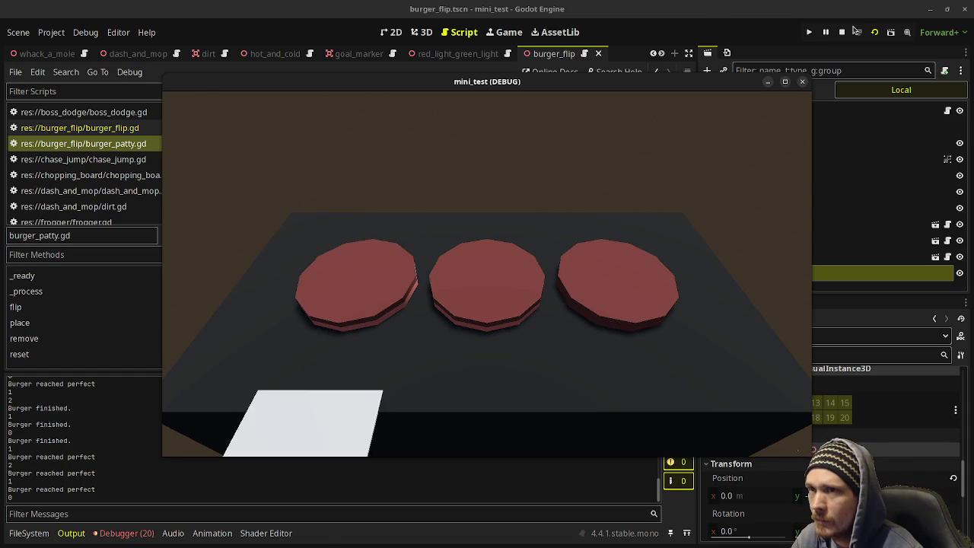
Step: Serve the middle patty, the burnt right patty and the dark left patty
{"action": "key", "text": "Right"}
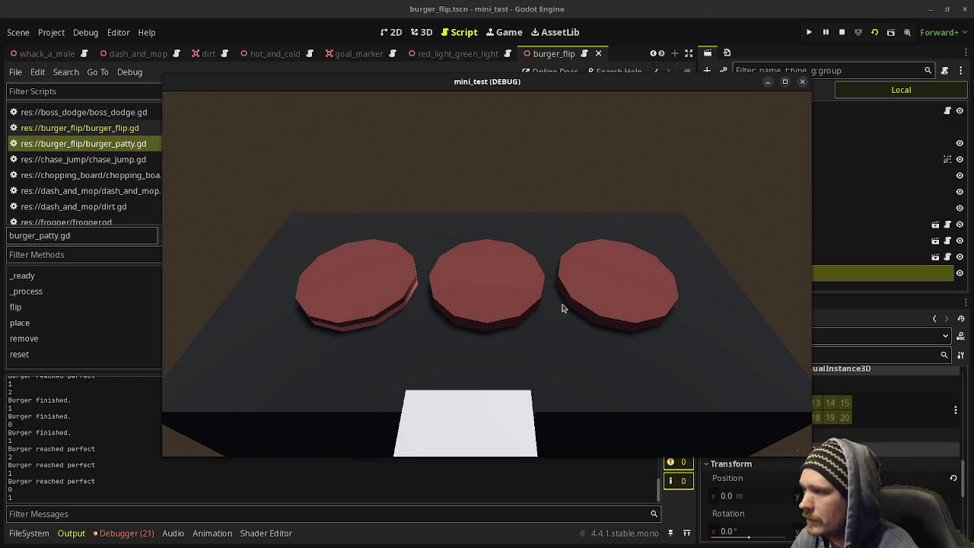
{"action": "key", "text": "space"}
{"action": "key", "text": "Right"}
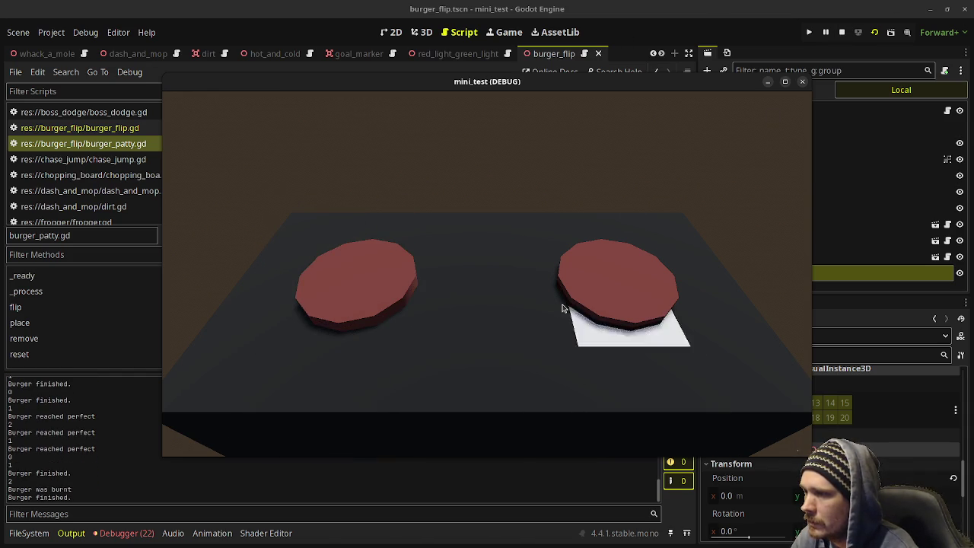
{"action": "key", "text": "space"}
{"action": "key", "text": "Left"}
{"action": "key", "text": "Left"}
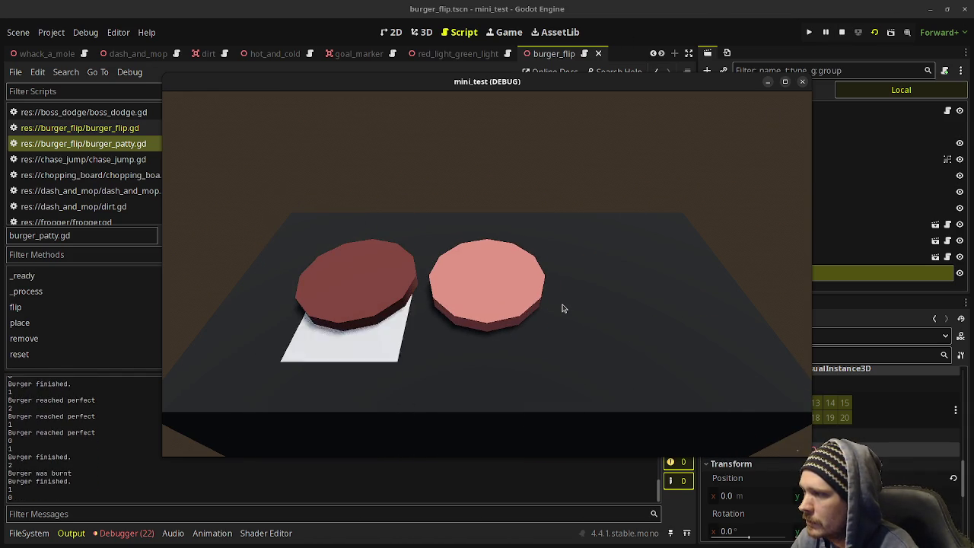
{"action": "key", "text": "space"}
Step: Flip the middle and right patties, remove the middle, flip the left, and remove the right
{"action": "key", "text": "Right"}
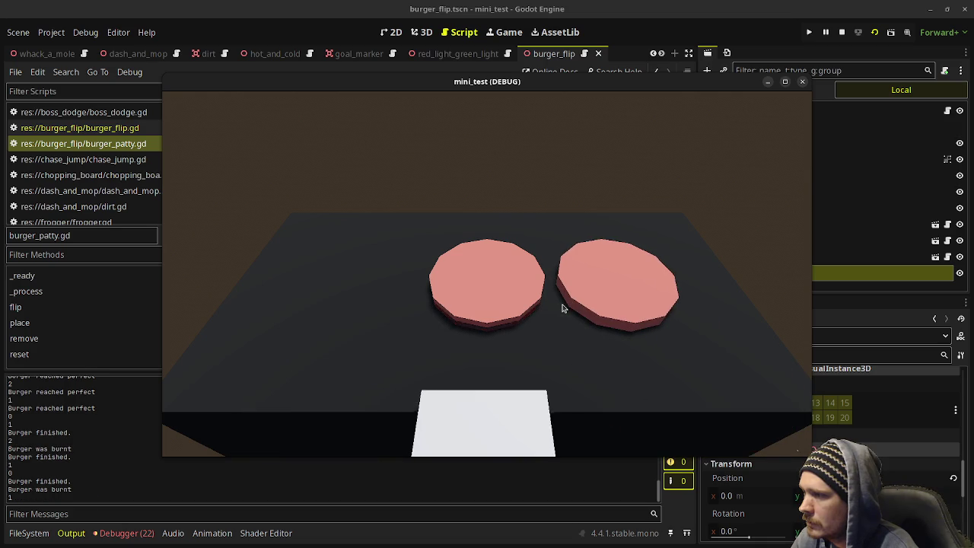
{"action": "key", "text": "space"}
{"action": "key", "text": "Right"}
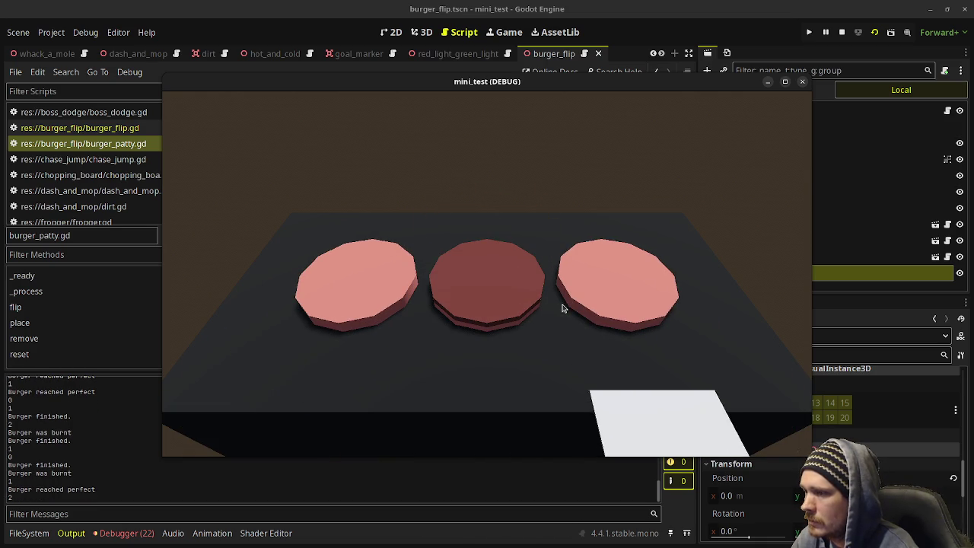
{"action": "key", "text": "space"}
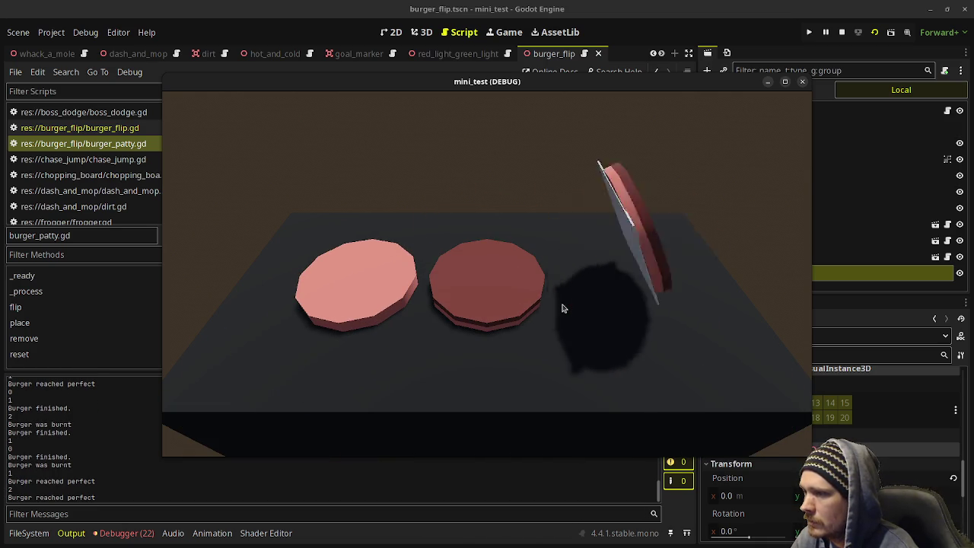
{"action": "key", "text": "Left"}
{"action": "key", "text": "Left"}
{"action": "key", "text": "Right"}
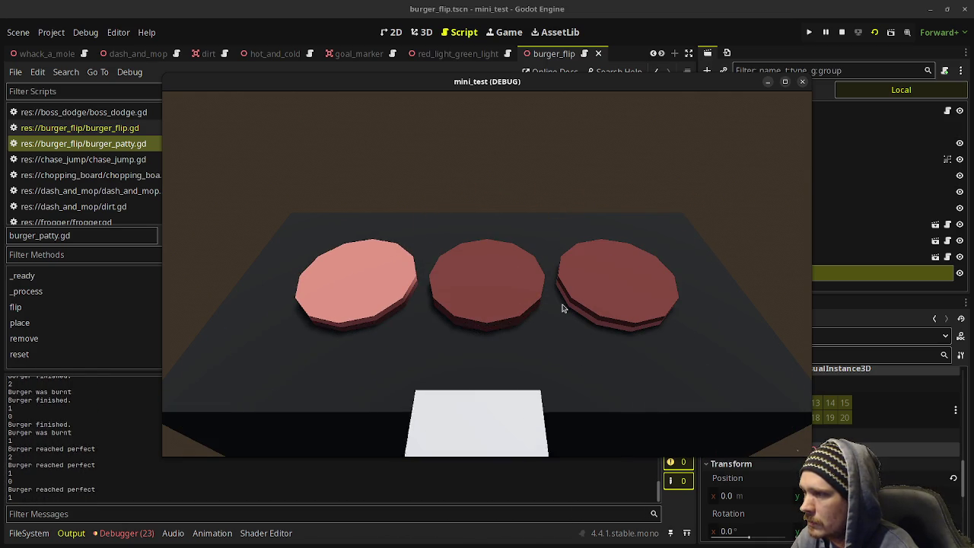
{"action": "key", "text": "space"}
{"action": "key", "text": "Left"}
{"action": "key", "text": "space"}
{"action": "key", "text": "Right"}
{"action": "key", "text": "Right"}
{"action": "key", "text": "space"}
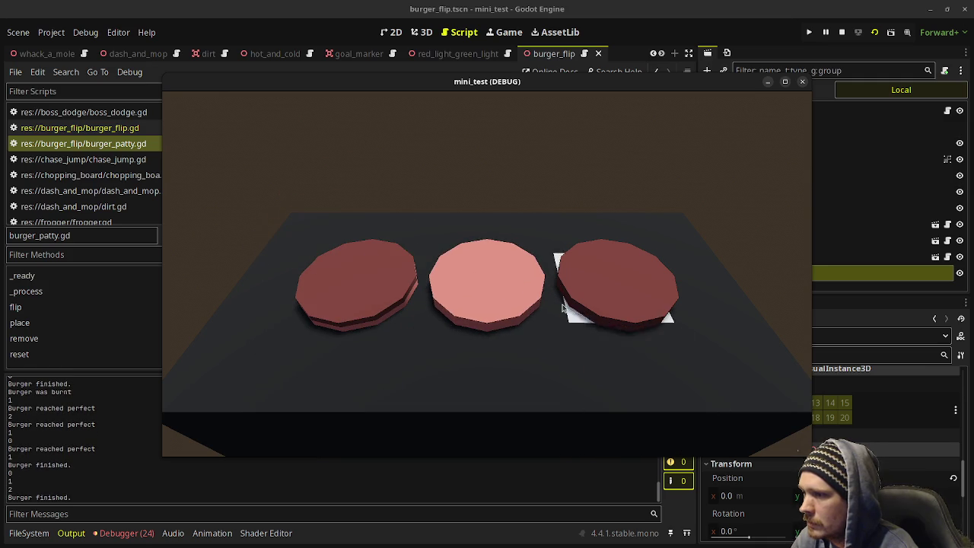
{"action": "key", "text": "Left"}
{"action": "key", "text": "Left"}
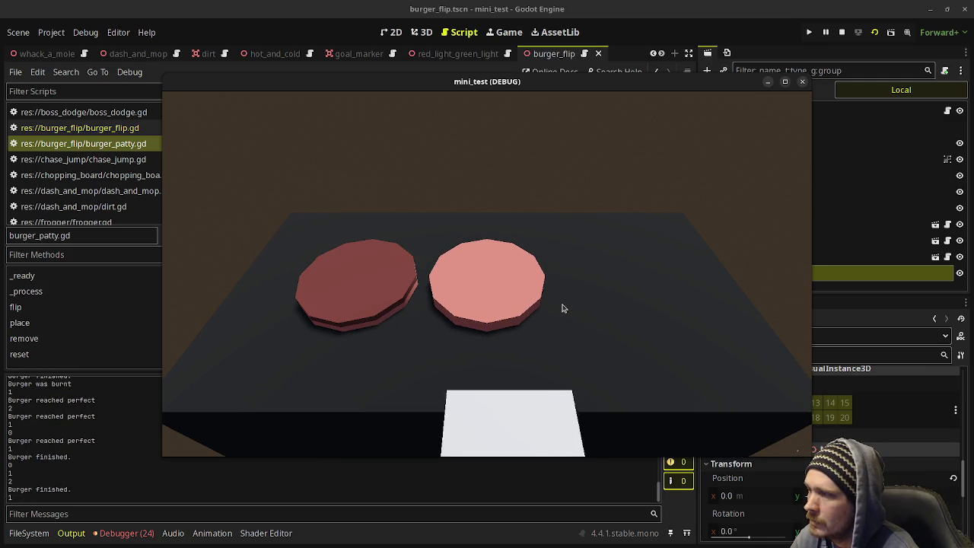
{"action": "key", "text": "space"}
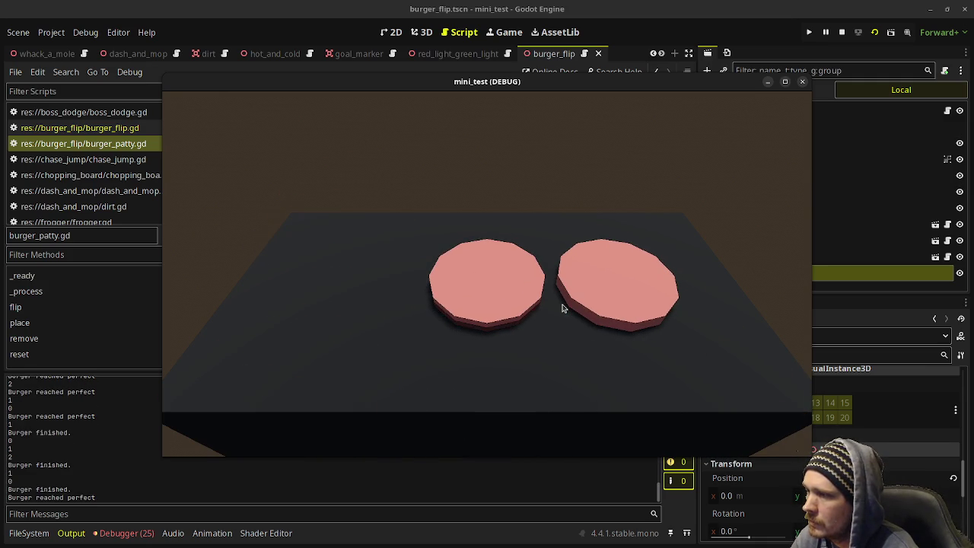
Step: Flip all three patties to their dark side, remove them so fresh ones spawn, then stop the game
{"action": "key", "text": "space"}
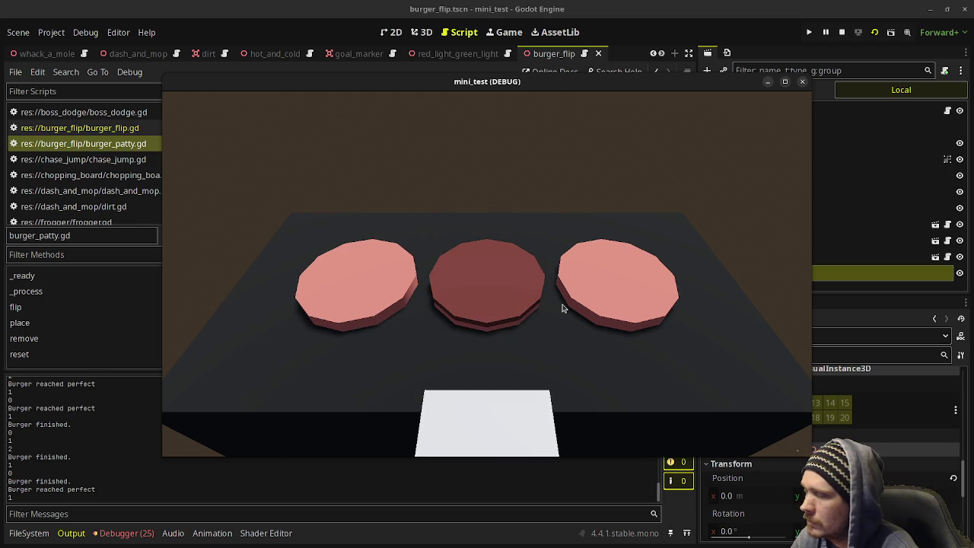
{"action": "key", "text": "Right"}
{"action": "key", "text": "space"}
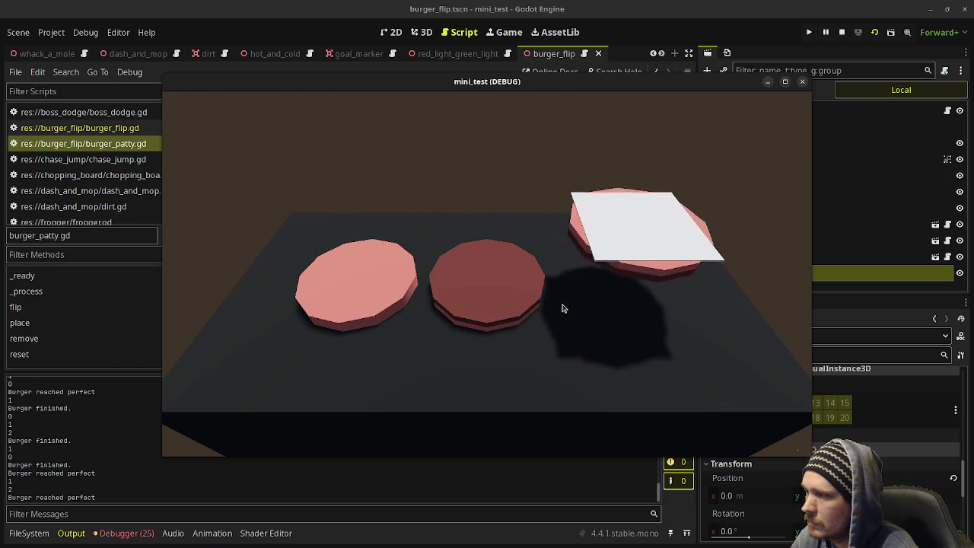
{"action": "key", "text": "Left"}
{"action": "key", "text": "Left"}
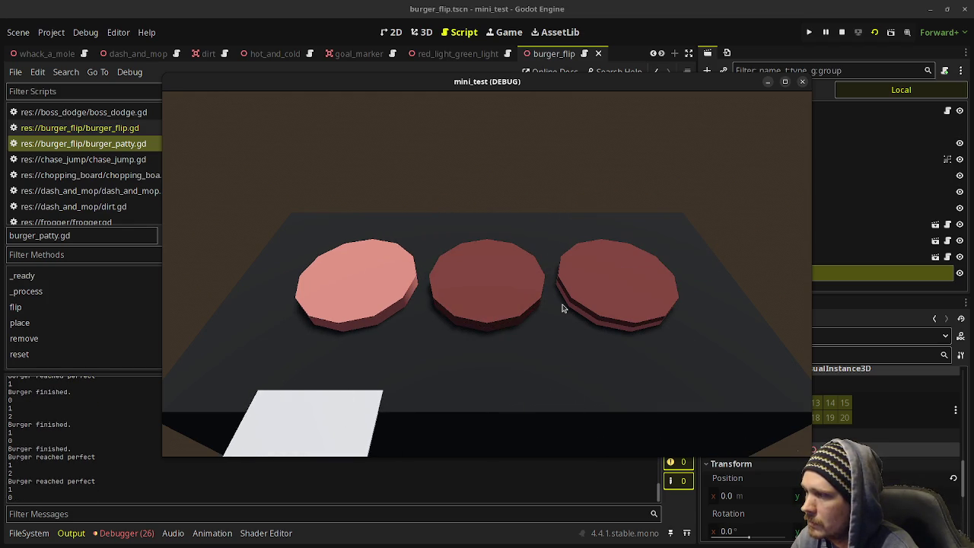
{"action": "key", "text": "space"}
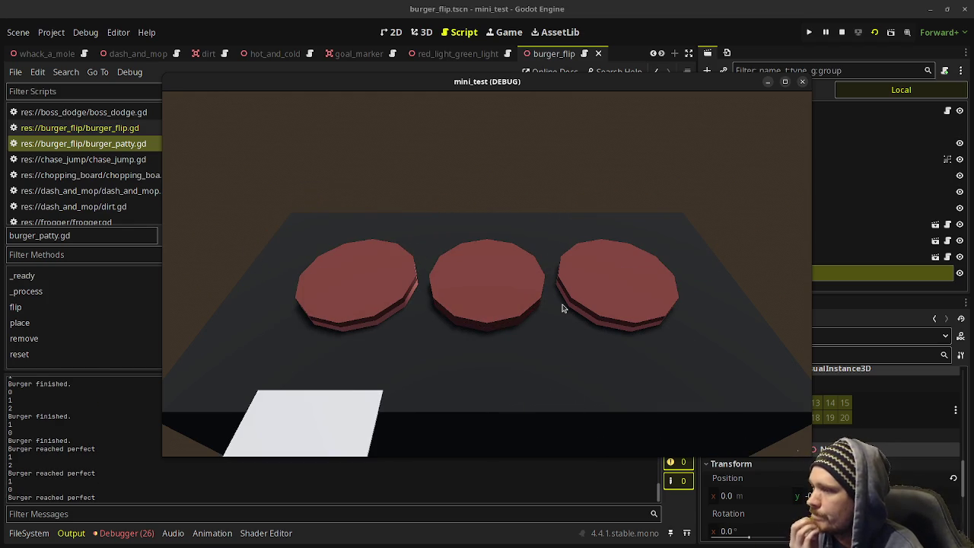
{"action": "key", "text": "Right"}
{"action": "key", "text": "space"}
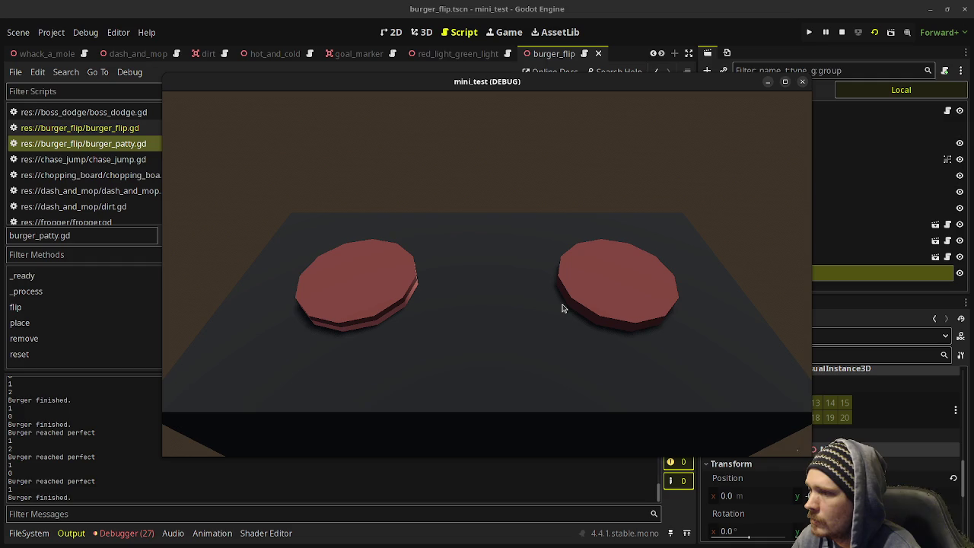
{"action": "key", "text": "Right"}
{"action": "key", "text": "space"}
{"action": "key", "text": "Left"}
{"action": "key", "text": "Left"}
{"action": "key", "text": "space"}
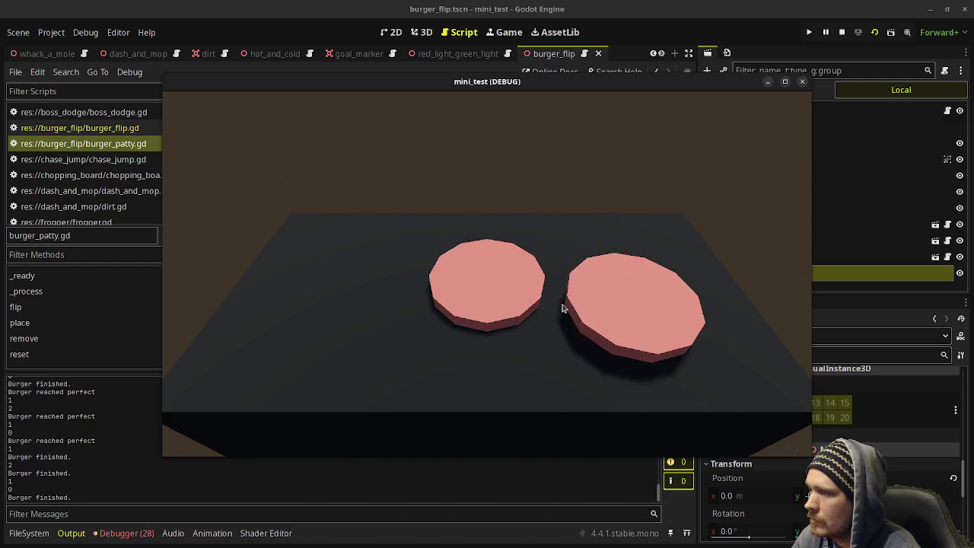
{"action": "key", "text": "Right"}
{"action": "key", "text": "Right"}
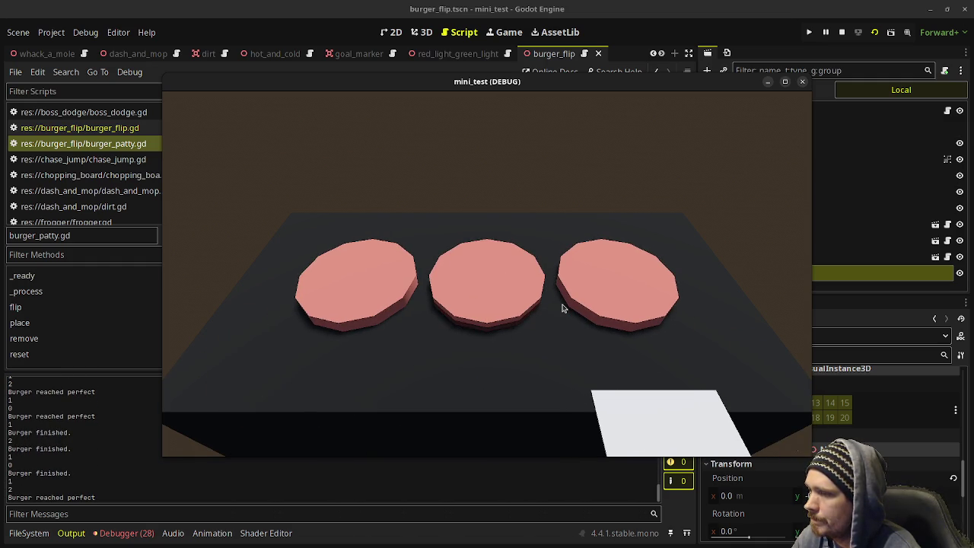
{"action": "left_click", "coordinate": [841, 32]}
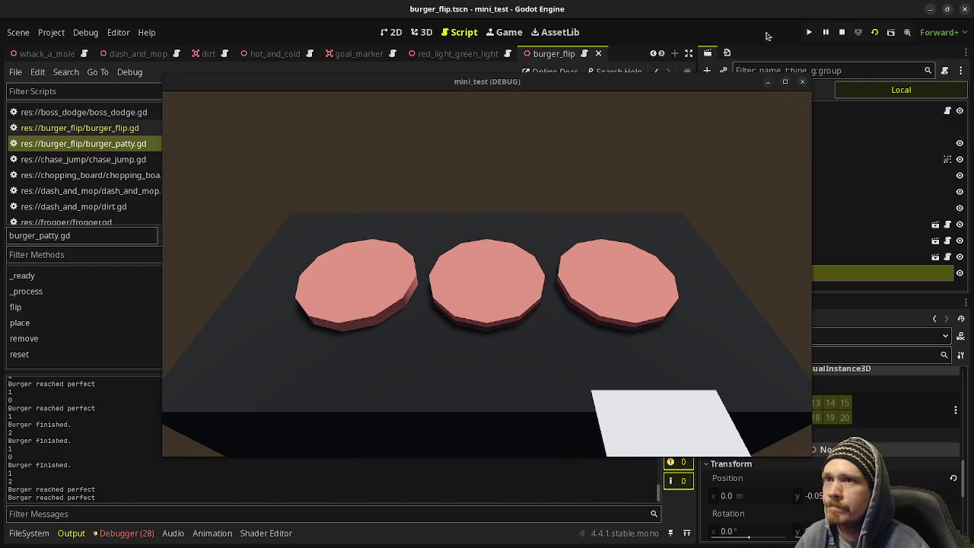
Step: Save the burger_flip scene and switch to the 3D view showing the spatula
{"action": "key", "text": "ctrl+s"}
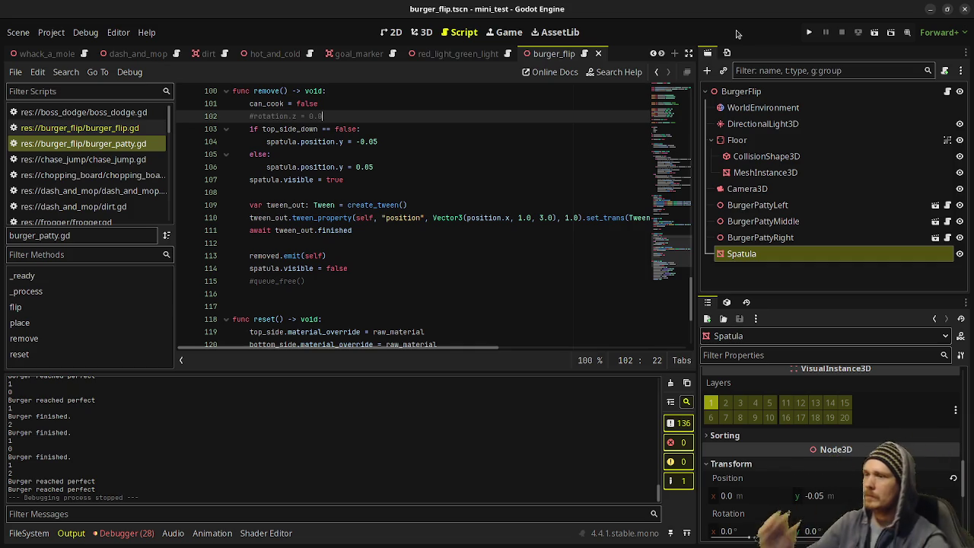
{"action": "left_click", "coordinate": [421, 34]}
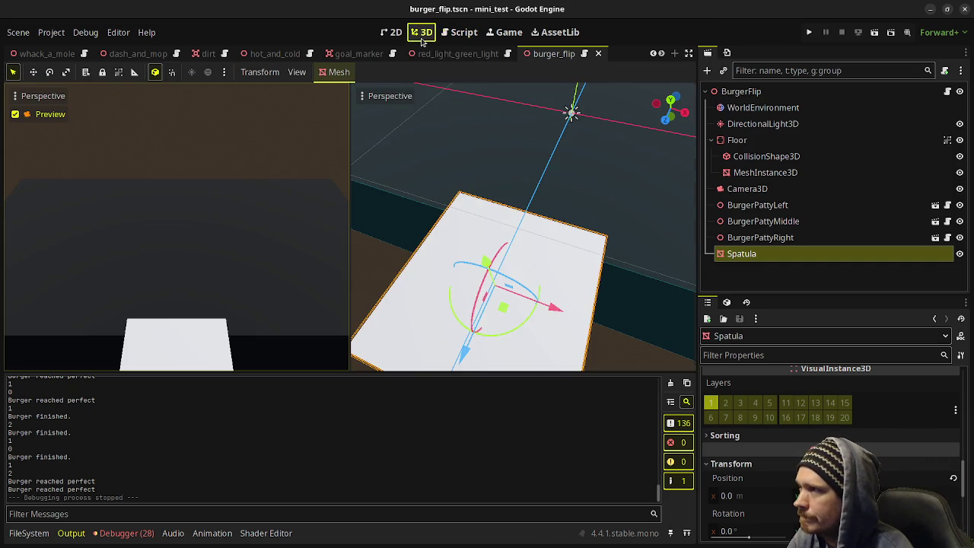
Step: Add a MeshInstance3D child under Spatula and give it a new BoxMesh instead of a QuadMesh
{"action": "left_click", "coordinate": [748, 255]}
{"action": "key", "text": "ctrl+a"}
{"action": "type", "text": "mesh"}
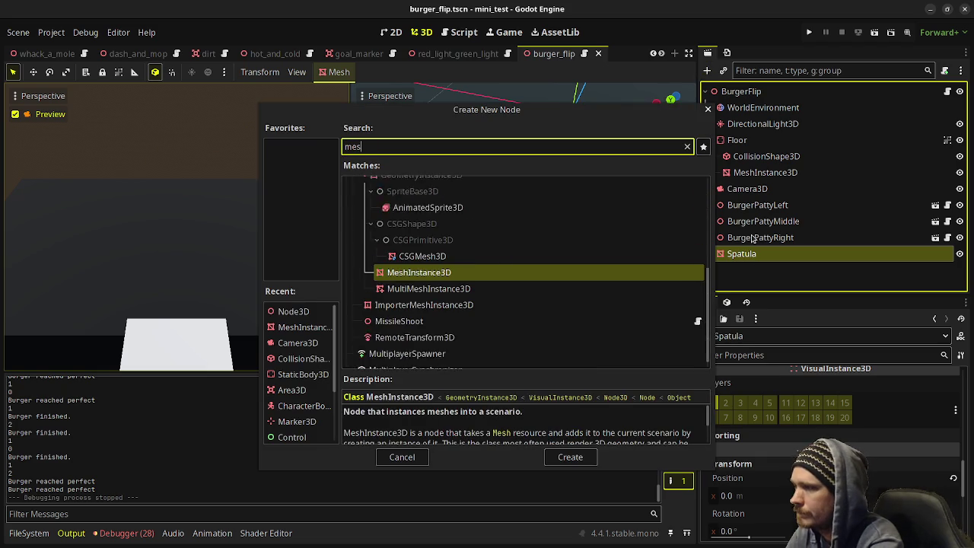
{"action": "key", "text": "Return"}
{"action": "scroll", "coordinate": [620, 279], "scroll_direction": "down", "scroll_amount": 5}
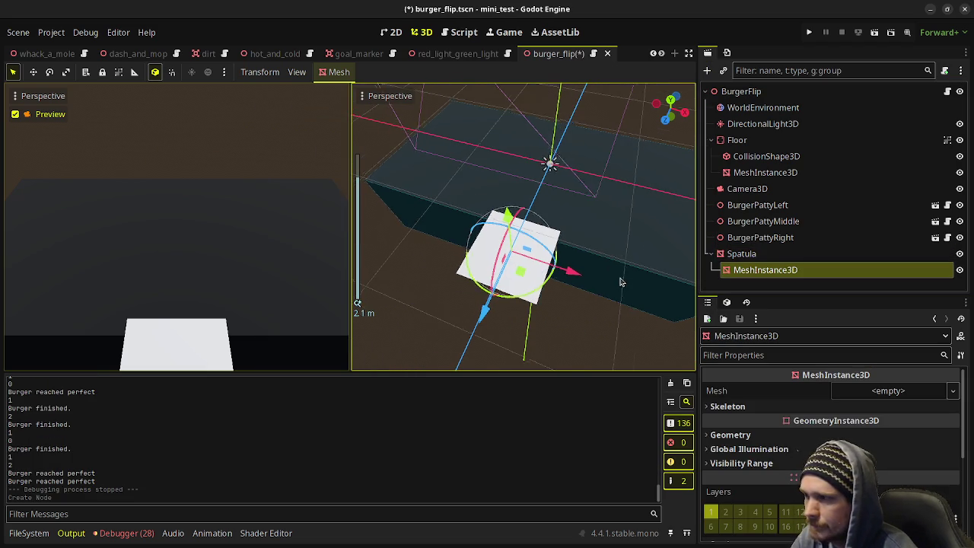
{"action": "left_click", "coordinate": [888, 389]}
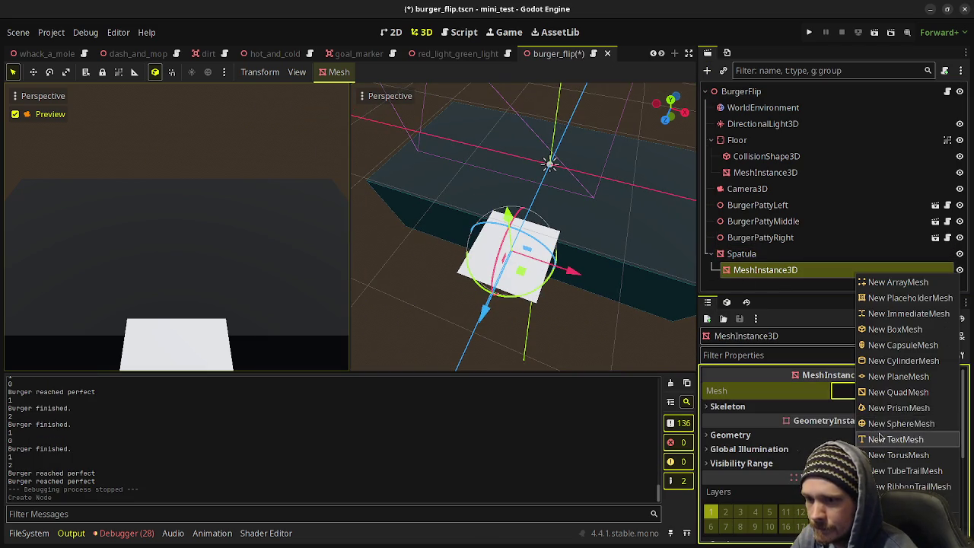
{"action": "left_click", "coordinate": [898, 392]}
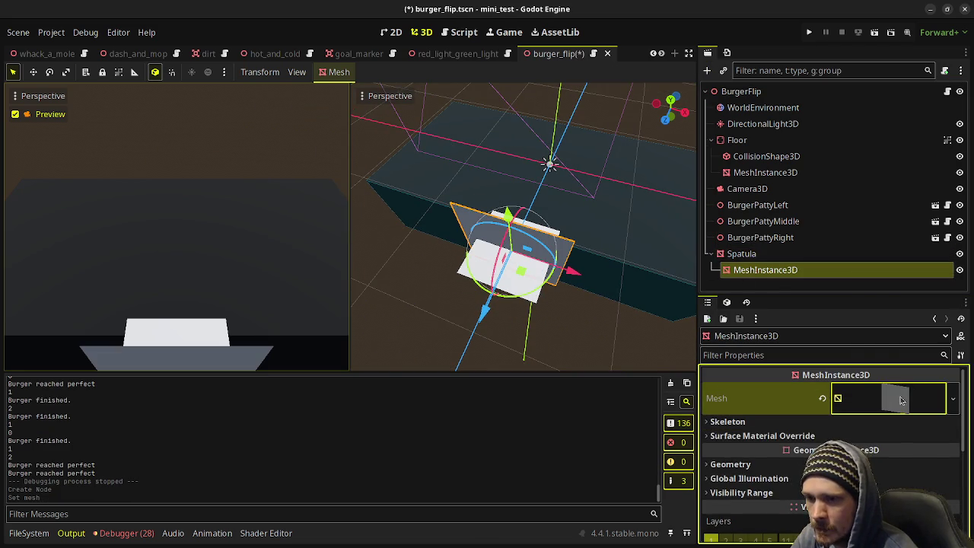
{"action": "left_click", "coordinate": [822, 398]}
{"action": "left_click", "coordinate": [882, 391]}
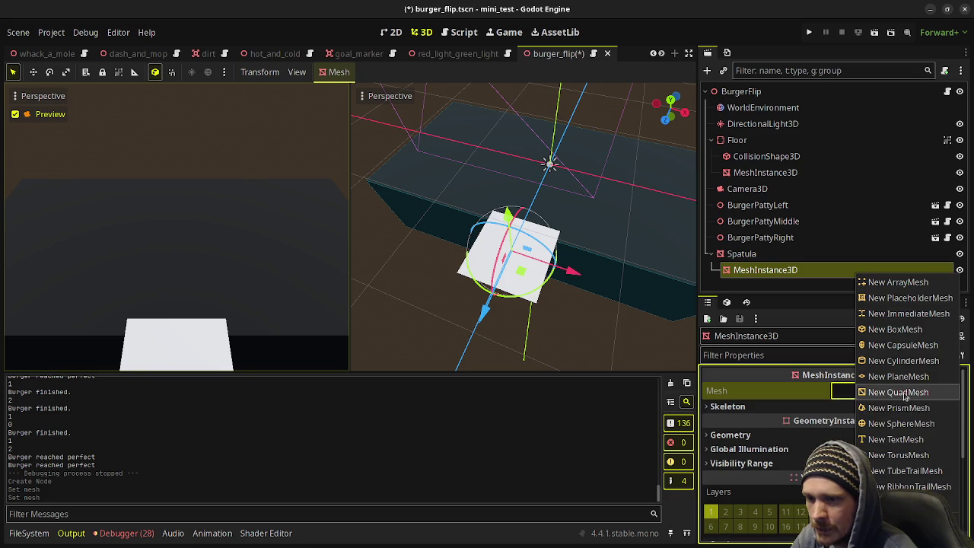
{"action": "left_click", "coordinate": [895, 329]}
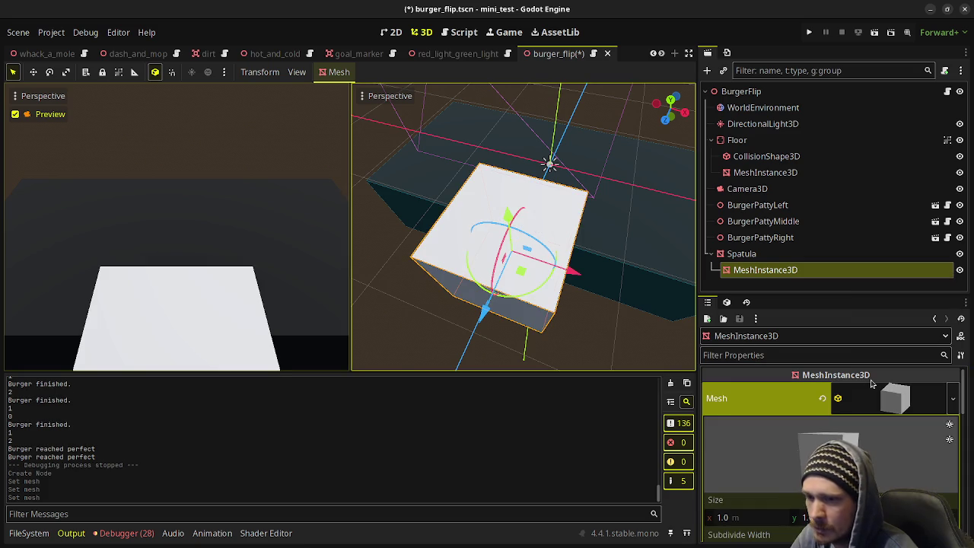
{"action": "scroll", "coordinate": [817, 443], "scroll_direction": "down", "scroll_amount": 1}
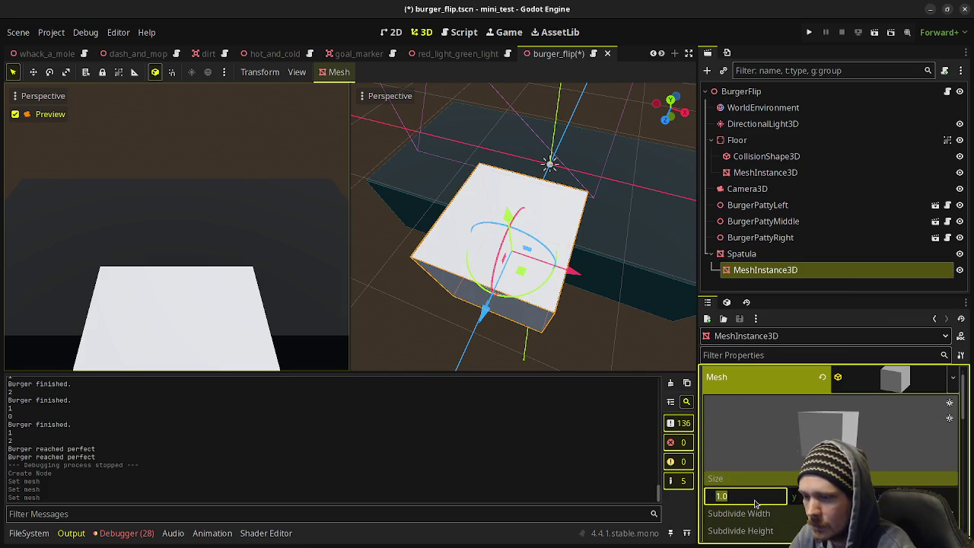
{"action": "type", "text": "0.1"}
Step: Set the handle box's Size x to 0.025 m
{"action": "key", "text": "Tab"}
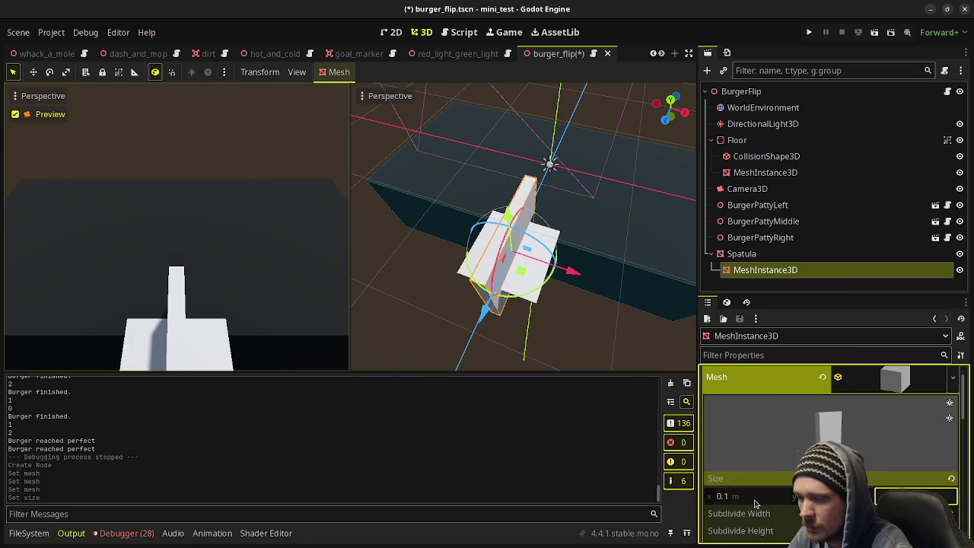
{"action": "type", "text": "0.1"}
{"action": "key", "text": "Return"}
{"action": "key", "text": "ctrl+z"}
{"action": "key", "text": "ctrl+z"}
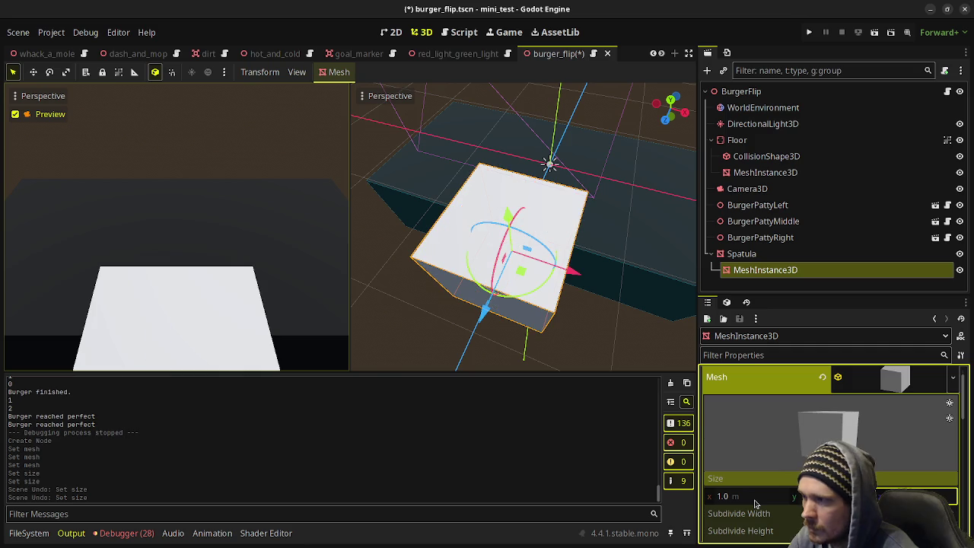
{"action": "type", "text": ".01"}
{"action": "key", "text": "Tab"}
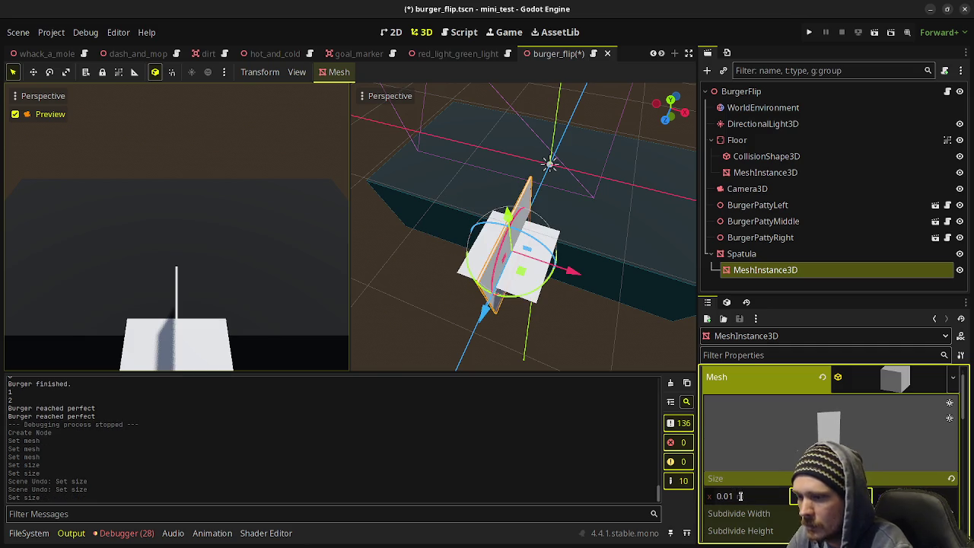
{"action": "type", "text": "0.01"}
{"action": "key", "text": "Return"}
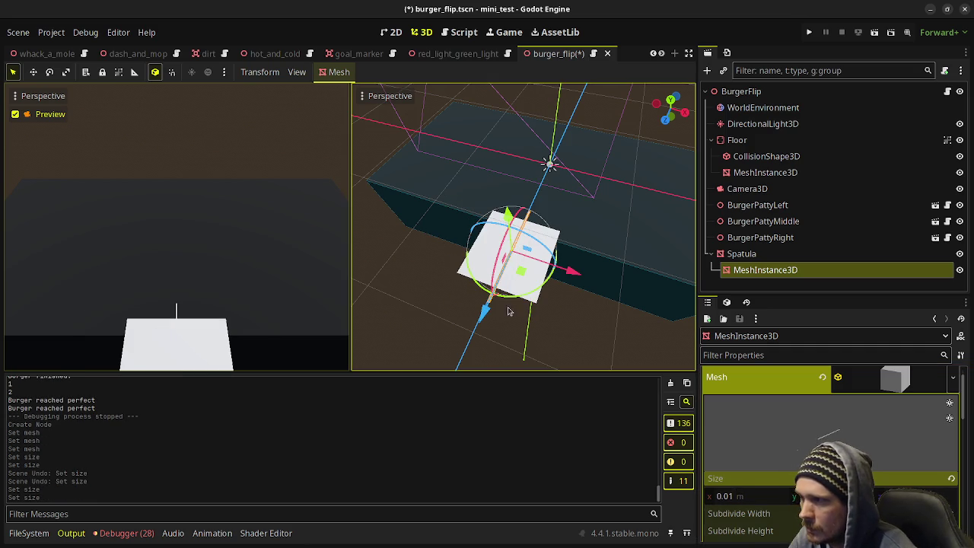
{"action": "left_click", "coordinate": [746, 497]}
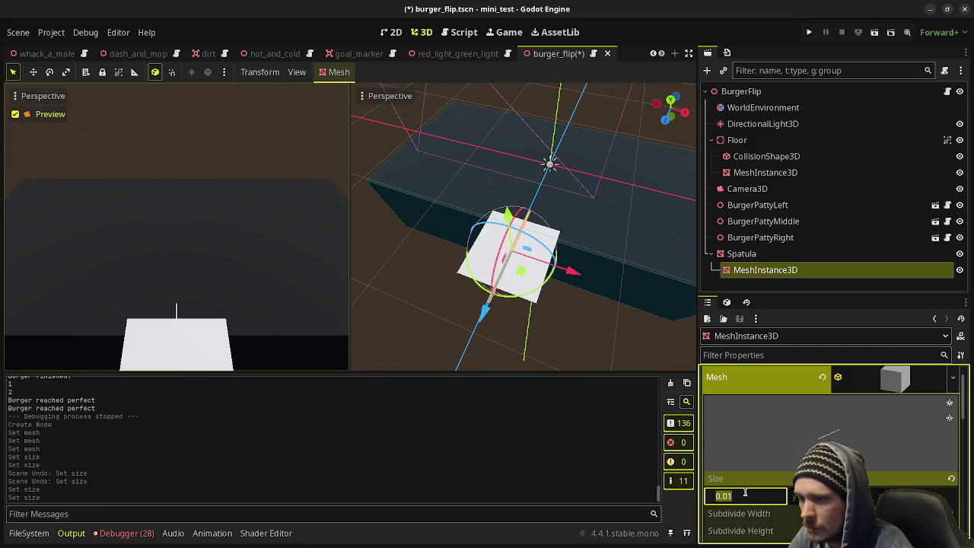
{"action": "type", "text": "0.025"}
{"action": "key", "text": "Tab"}
{"action": "key", "text": "Return"}
Step: Move the handle back along Z from the blade, checking it in the top orthogonal view
{"action": "left_click_drag", "start_coordinate": [484, 314], "coordinate": [452, 401]}
{"action": "key", "text": "KP_7"}
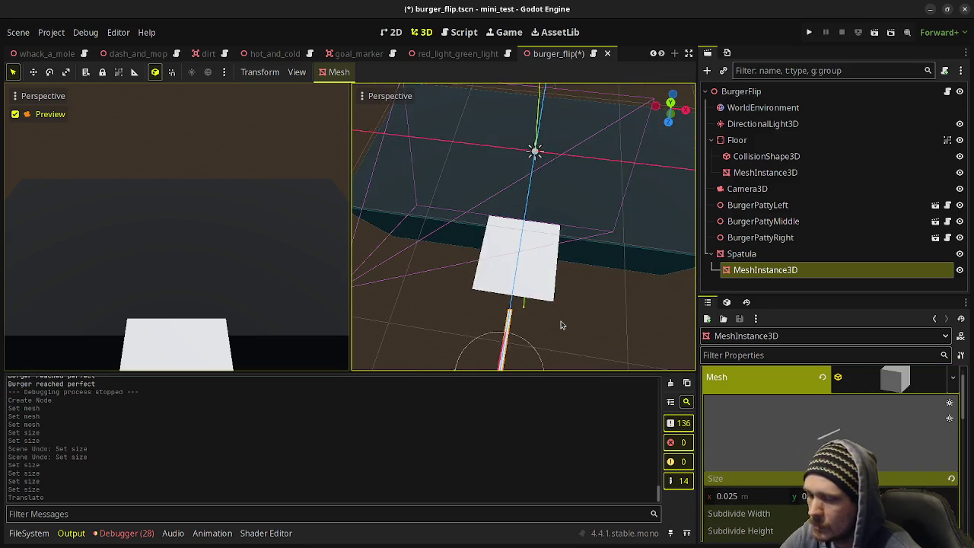
{"action": "scroll", "coordinate": [540, 331], "scroll_direction": "up", "scroll_amount": 4}
{"action": "left_click_drag", "start_coordinate": [523, 353], "coordinate": [523, 337]}
{"action": "scroll", "coordinate": [583, 195], "scroll_direction": "up", "scroll_amount": 3}
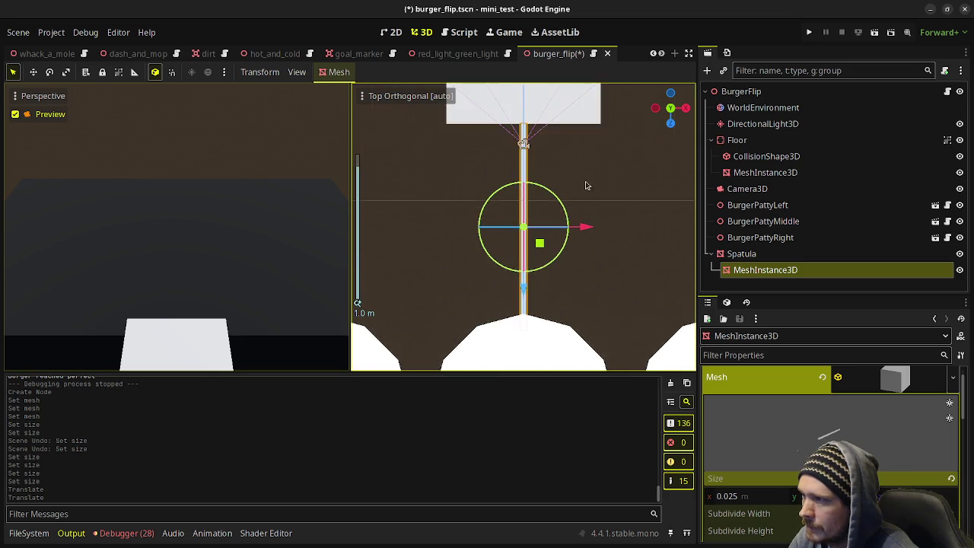
{"action": "left_click_drag", "start_coordinate": [558, 252], "coordinate": [570, 343]}
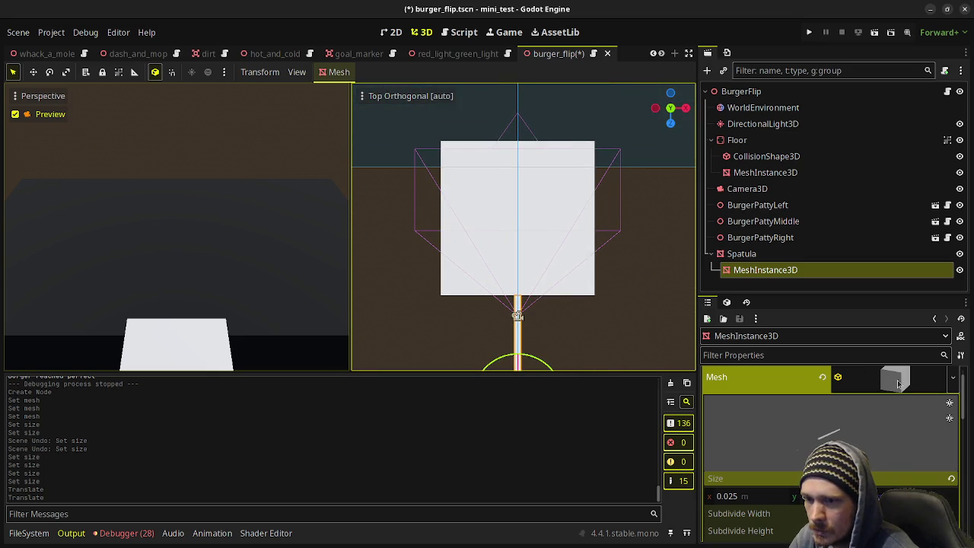
Step: Set the Spatula blade mesh's Size y to 1 m
{"action": "left_click", "coordinate": [821, 254]}
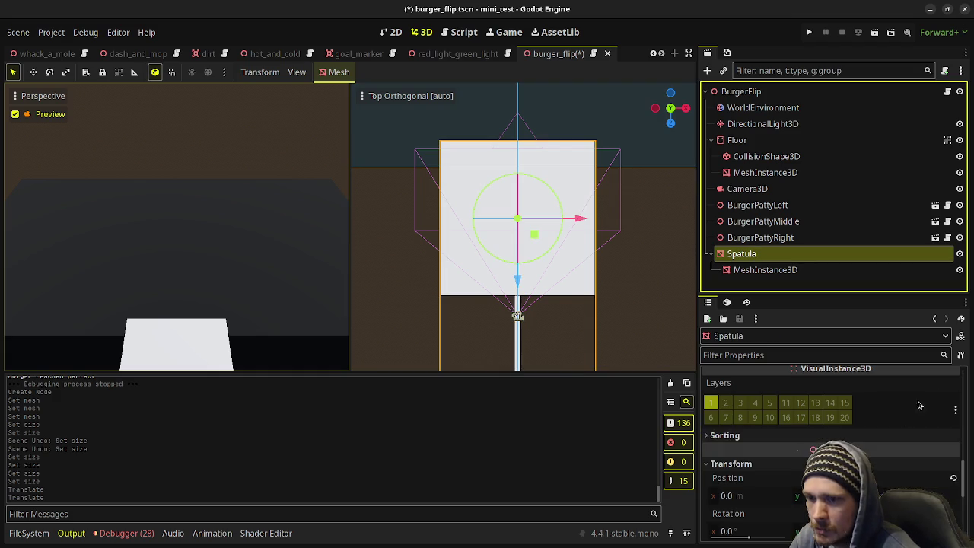
{"action": "scroll", "coordinate": [909, 427], "scroll_direction": "up", "scroll_amount": 10}
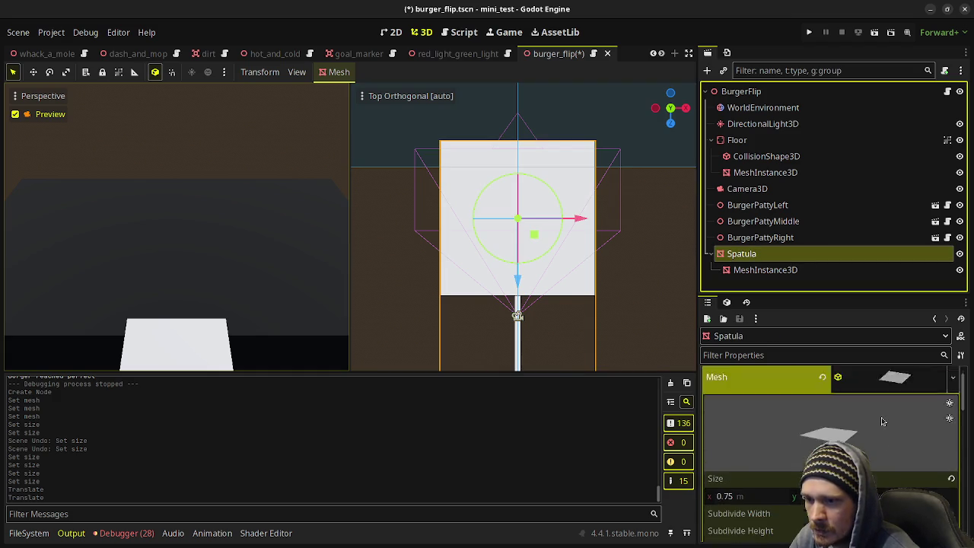
{"action": "left_click", "coordinate": [837, 509]}
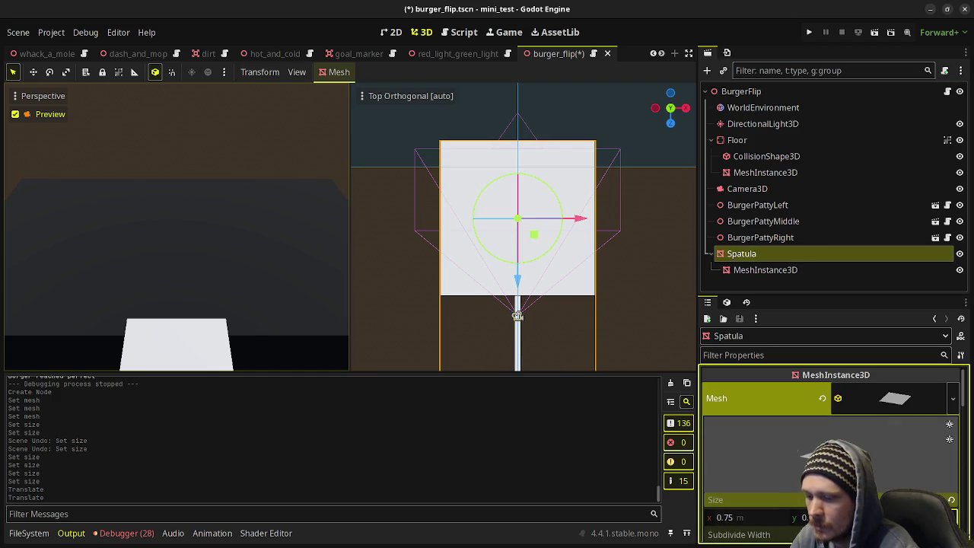
{"action": "type", "text": "1"}
{"action": "key", "text": "Return"}
Step: Slide the handle MeshInstance3D slightly along Z
{"action": "left_click", "coordinate": [760, 270]}
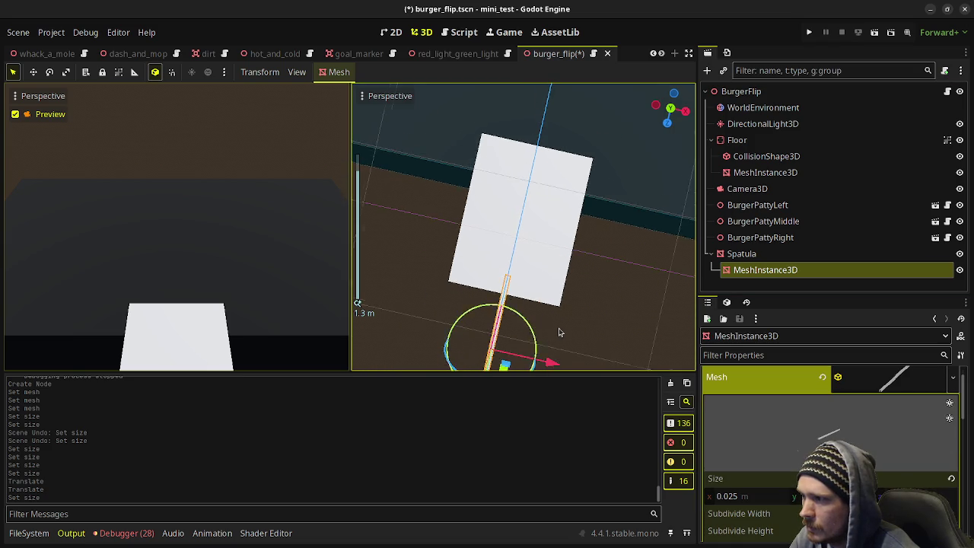
{"action": "scroll", "coordinate": [553, 330], "scroll_direction": "down", "scroll_amount": 5}
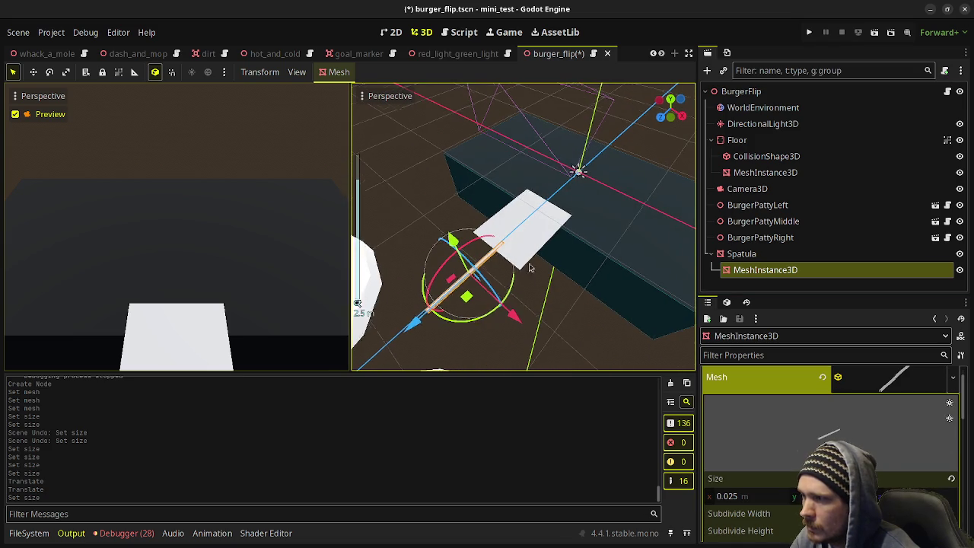
{"action": "left_click_drag", "start_coordinate": [403, 324], "coordinate": [416, 325]}
{"action": "left_click", "coordinate": [770, 271]}
{"action": "right_click", "coordinate": [770, 271]}
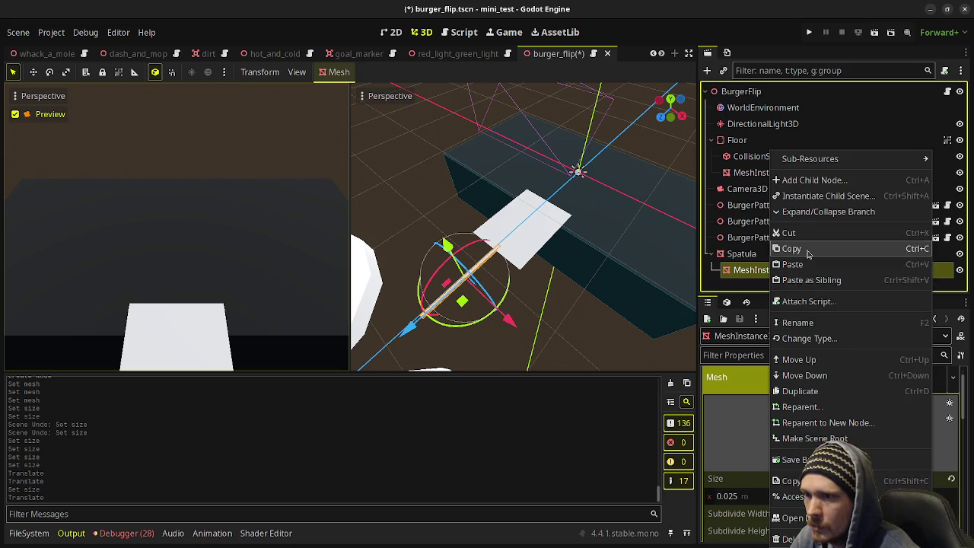
Step: Copy the handle mesh, save burger_flip, and paste it under burger_patty's Spatula
{"action": "left_click", "coordinate": [795, 248]}
{"action": "key", "text": "ctrl+s"}
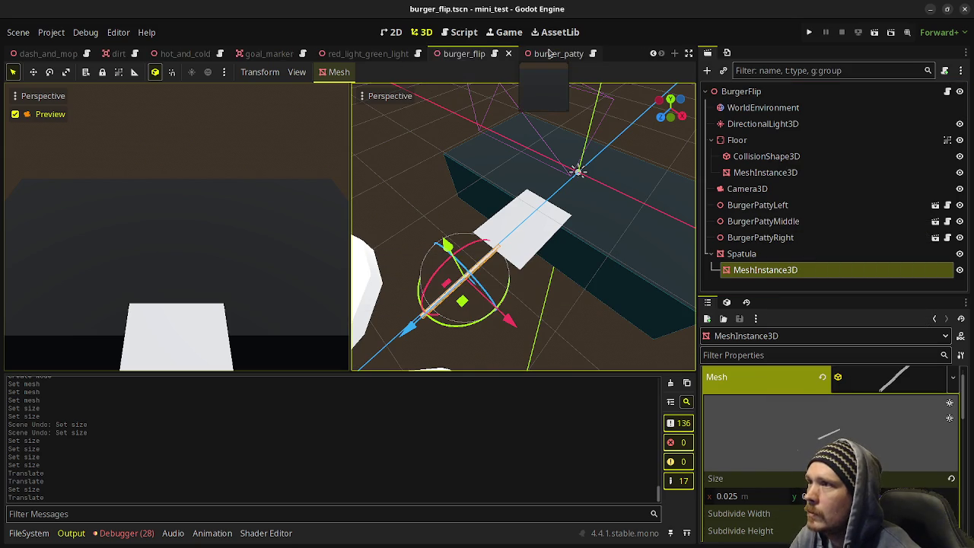
{"action": "left_click", "coordinate": [549, 52]}
{"action": "left_click", "coordinate": [750, 123]}
{"action": "left_click", "coordinate": [741, 140]}
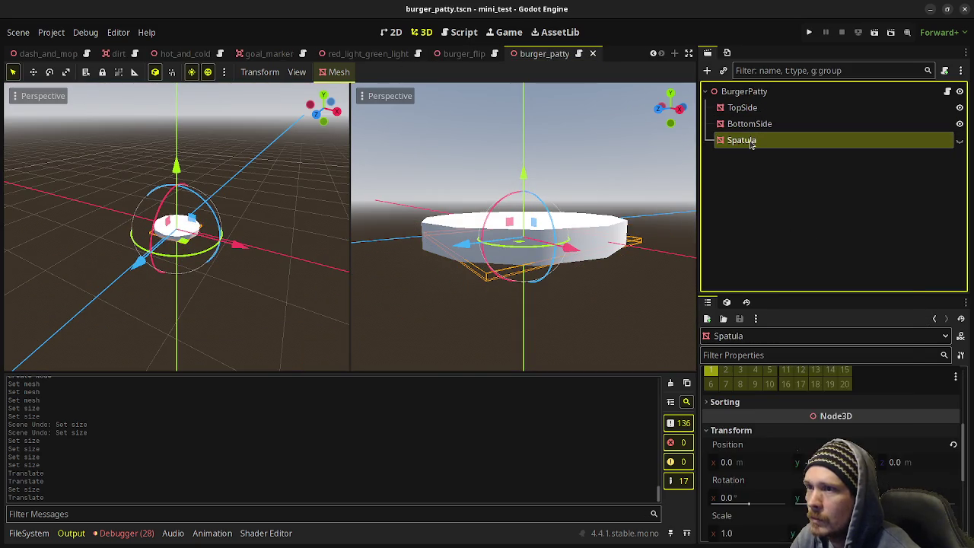
{"action": "right_click", "coordinate": [750, 140]}
{"action": "left_click", "coordinate": [786, 255]}
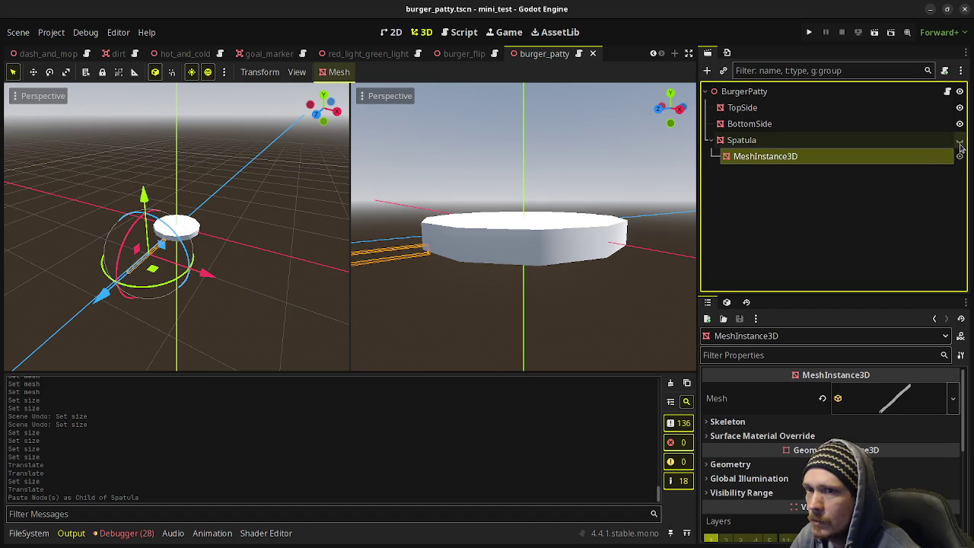
Step: Save the burger_patty scene and give it a brief test run
{"action": "left_click", "coordinate": [960, 140]}
{"action": "left_click", "coordinate": [959, 140]}
{"action": "key", "text": "ctrl+s"}
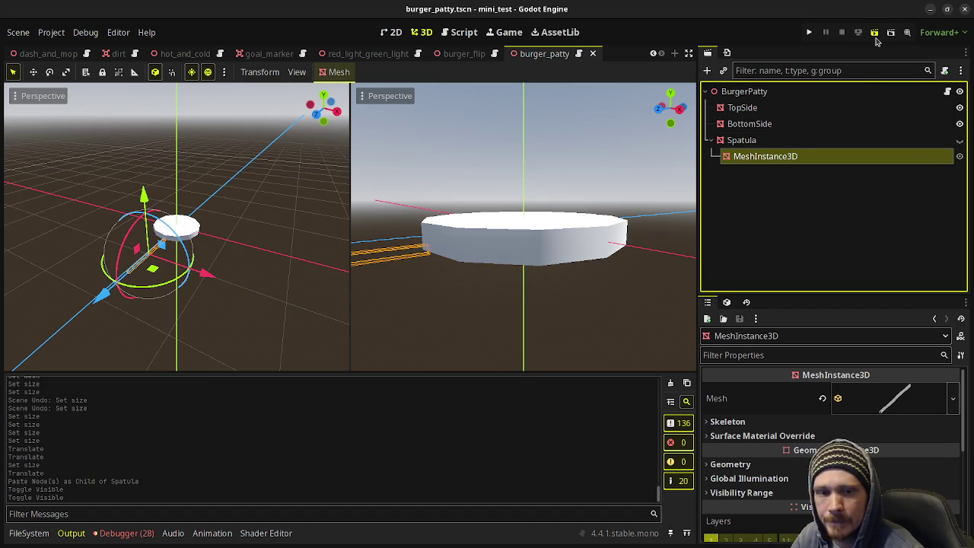
{"action": "left_click", "coordinate": [876, 39]}
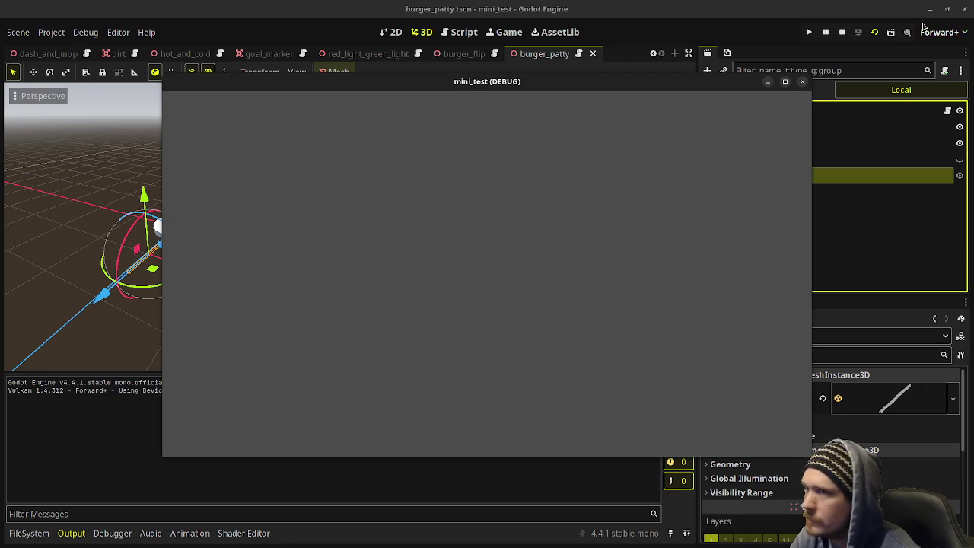
{"action": "left_click", "coordinate": [843, 32]}
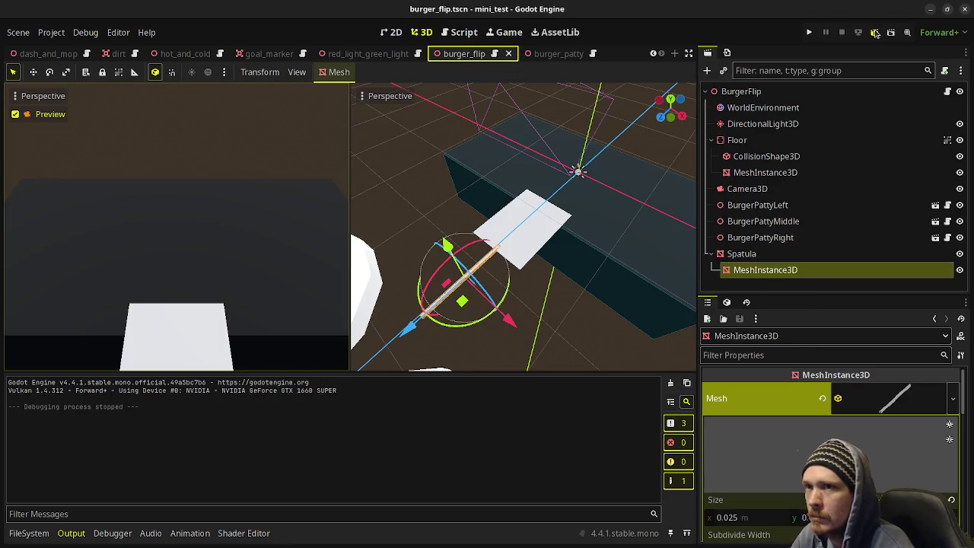
Step: Run burger_flip, flip all three patties, then lift each finished patty away
{"action": "left_click", "coordinate": [875, 33]}
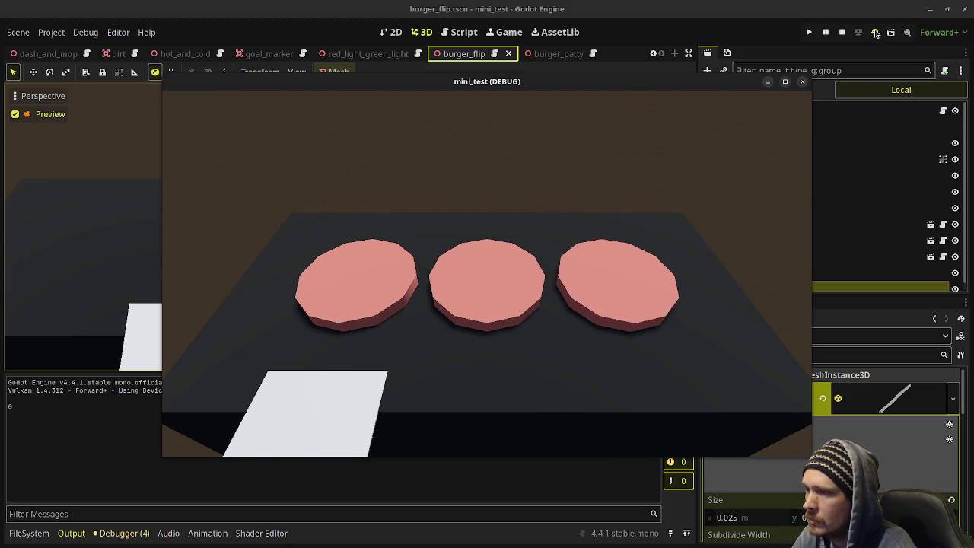
{"action": "key", "text": "space"}
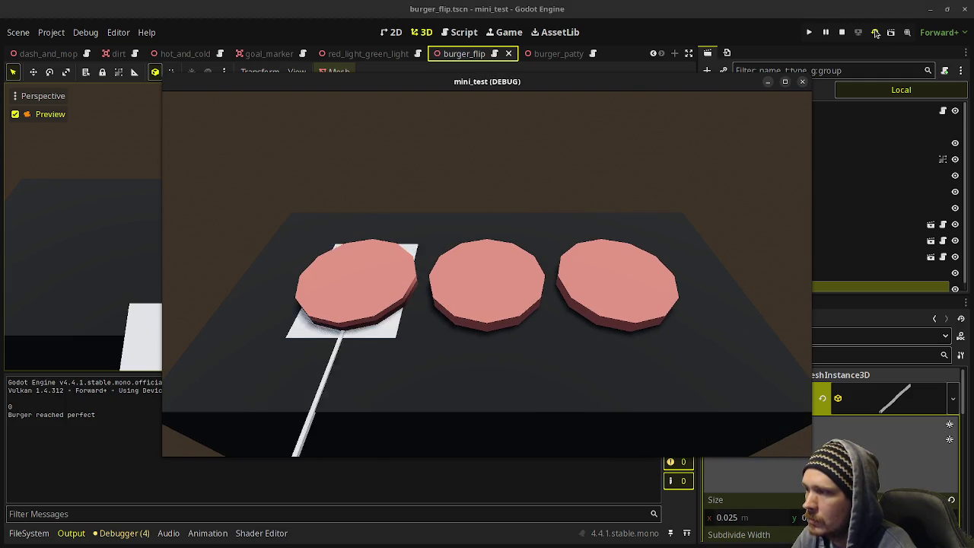
{"action": "key", "text": "Right"}
{"action": "key", "text": "space"}
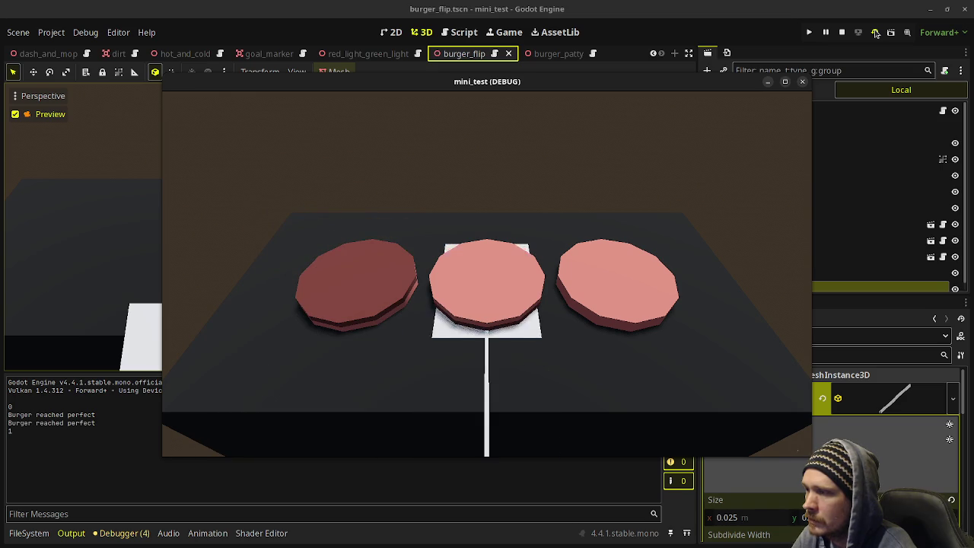
{"action": "key", "text": "Right"}
{"action": "key", "text": "space"}
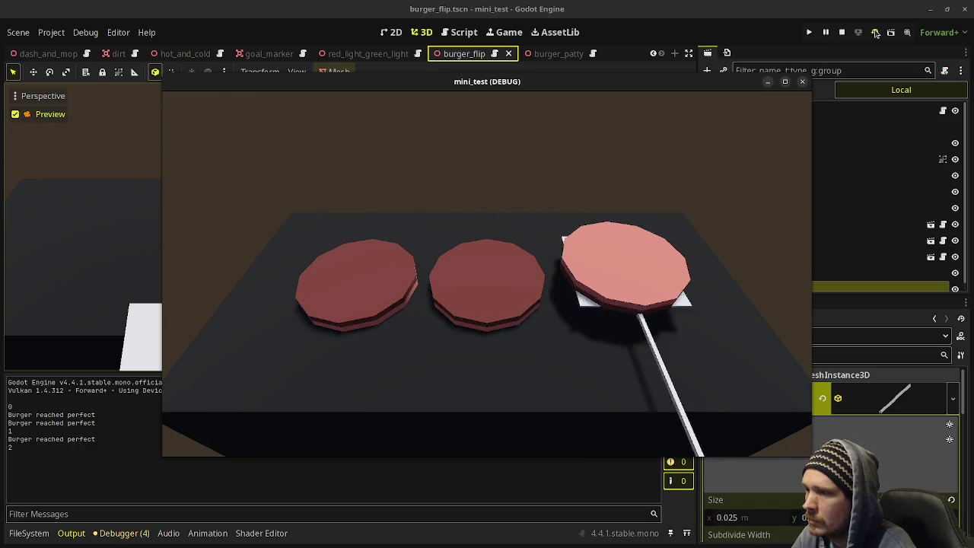
{"action": "key", "text": "Left"}
{"action": "key", "text": "Left"}
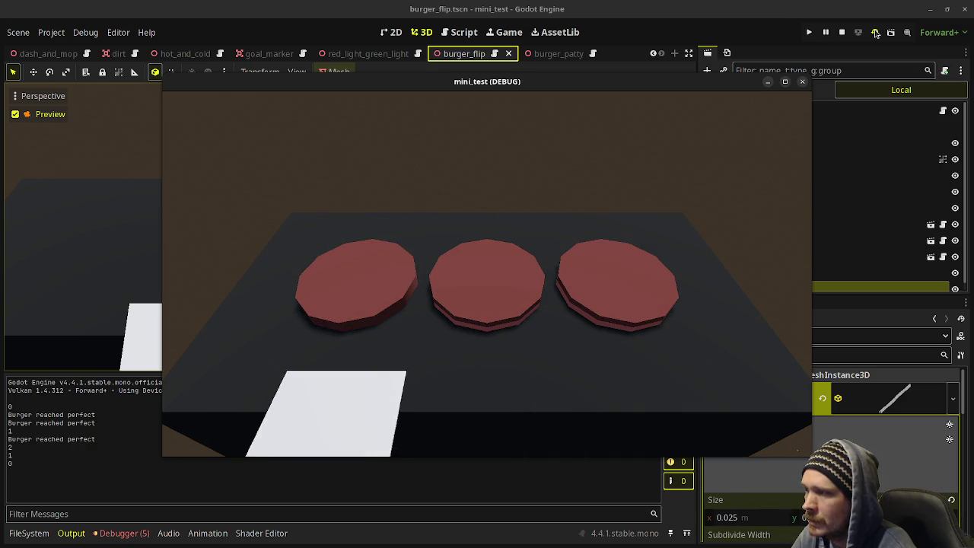
{"action": "key", "text": "space"}
{"action": "key", "text": "Right"}
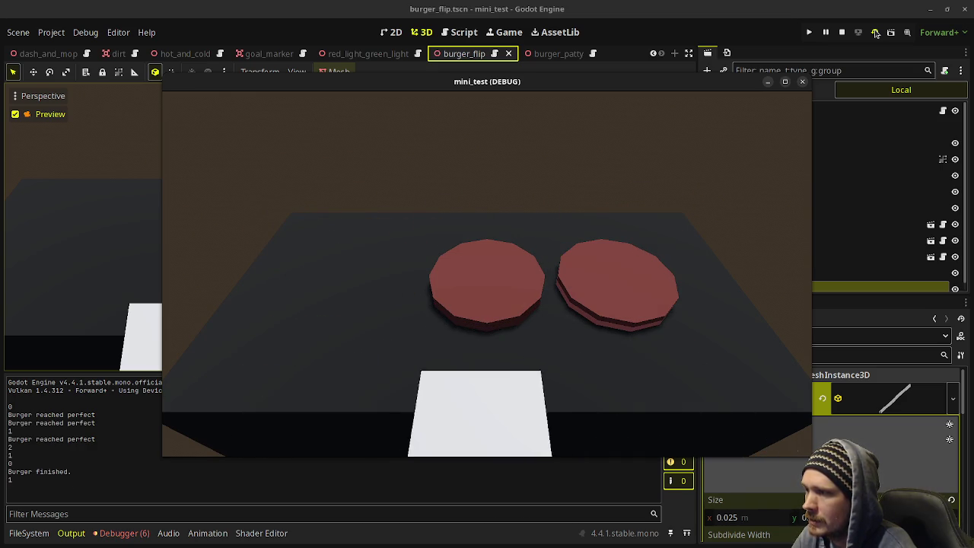
{"action": "key", "text": "space"}
{"action": "key", "text": "Right"}
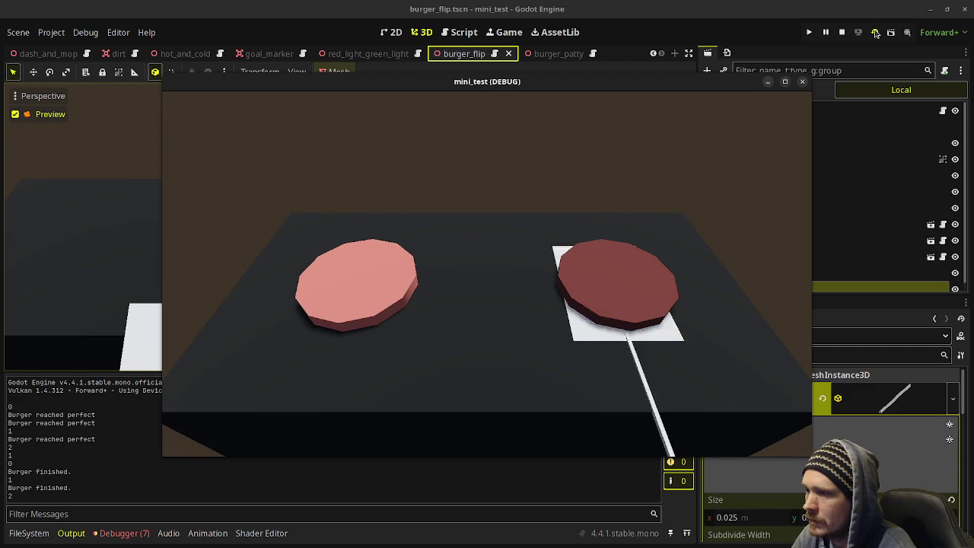
{"action": "key", "text": "space"}
Step: Start the next round by sliding the spatula under and flipping the left and middle patties
{"action": "key", "text": "Left"}
{"action": "key", "text": "Left"}
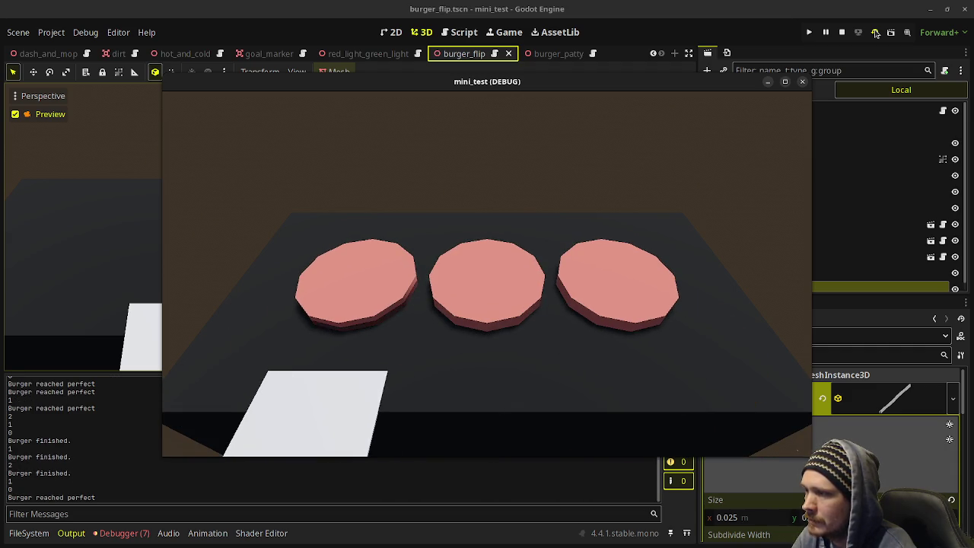
{"action": "key", "text": "space"}
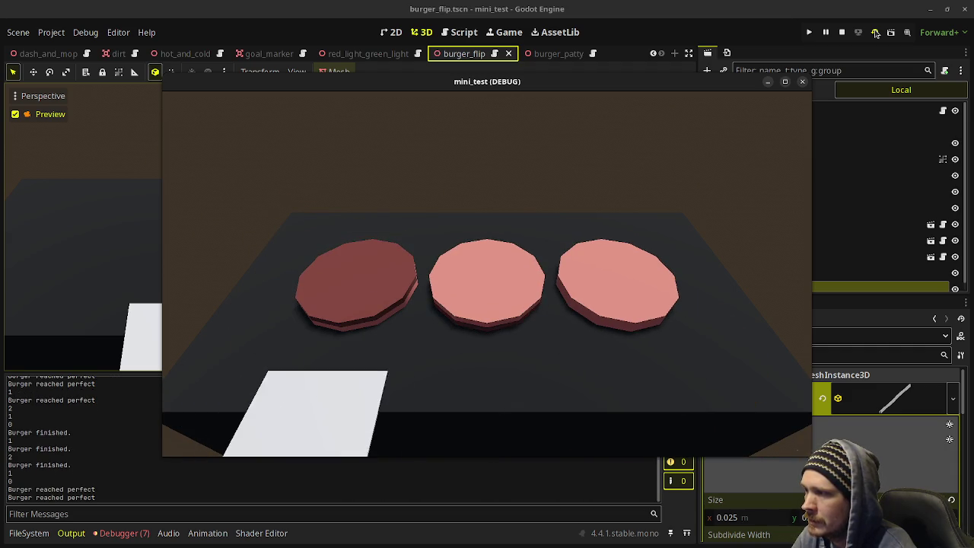
{"action": "key", "text": "Right"}
{"action": "key", "text": "space"}
{"action": "key", "text": "Right"}
{"action": "key", "text": "space"}
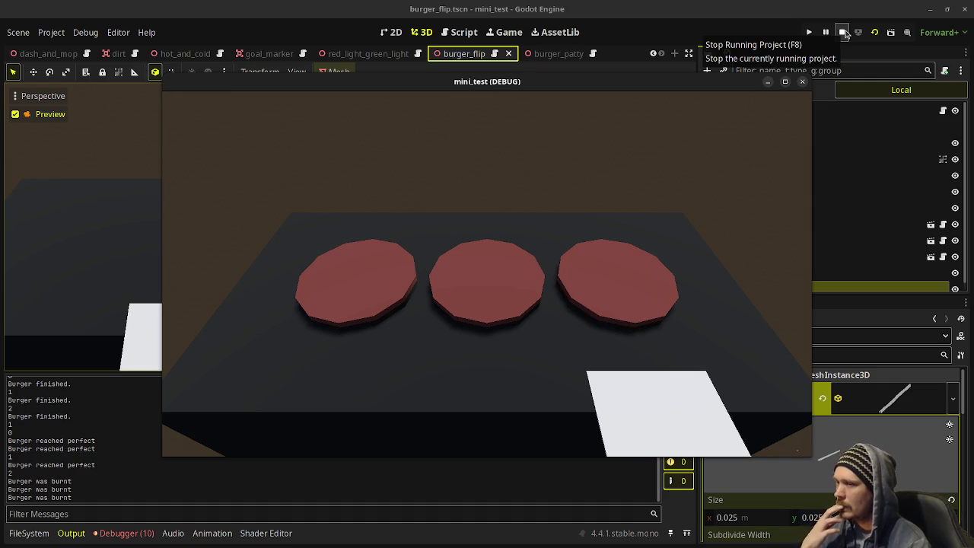
Step: Keep flipping the right, middle and left burgers with the spatula
{"action": "key", "text": "space"}
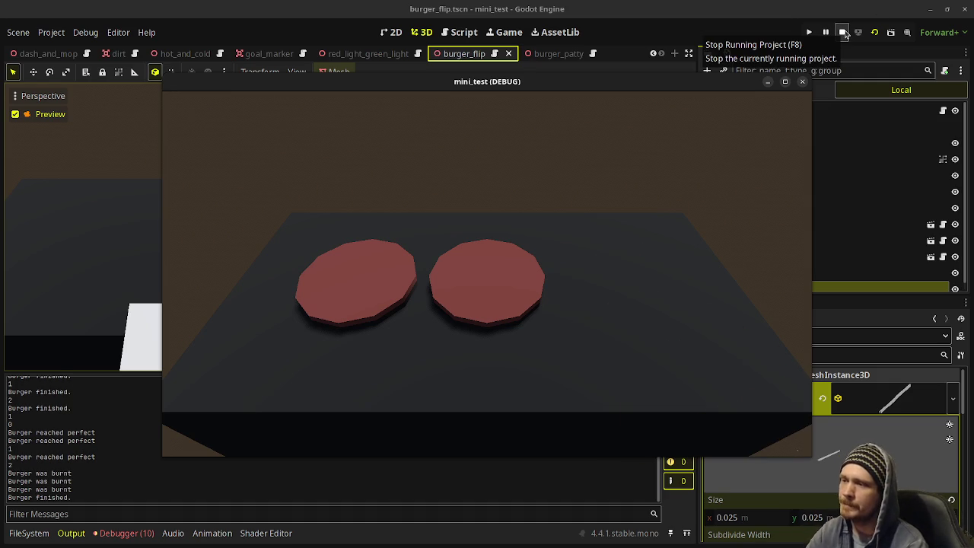
{"action": "key", "text": "Left"}
{"action": "key", "text": "space"}
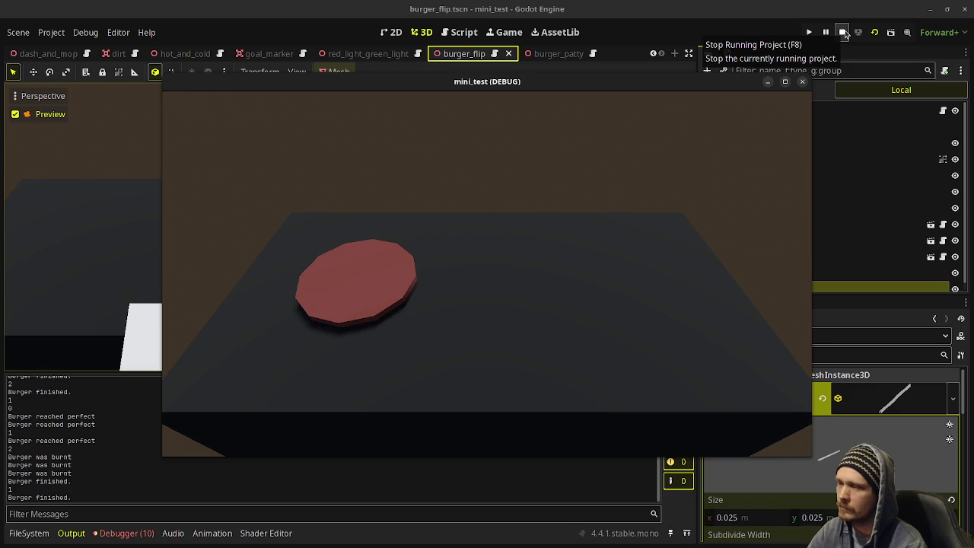
{"action": "key", "text": "Left"}
{"action": "key", "text": "space"}
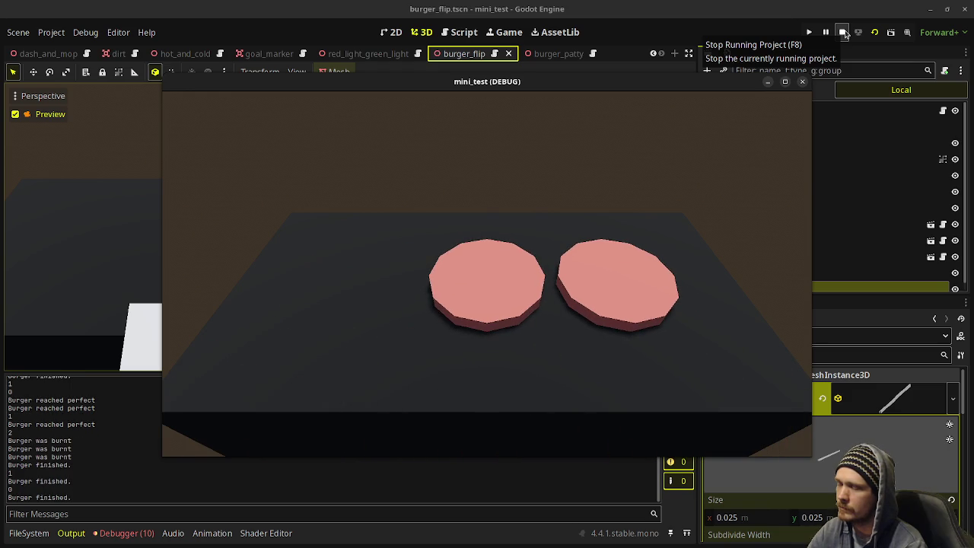
{"action": "key", "text": "Right"}
{"action": "key", "text": "Right"}
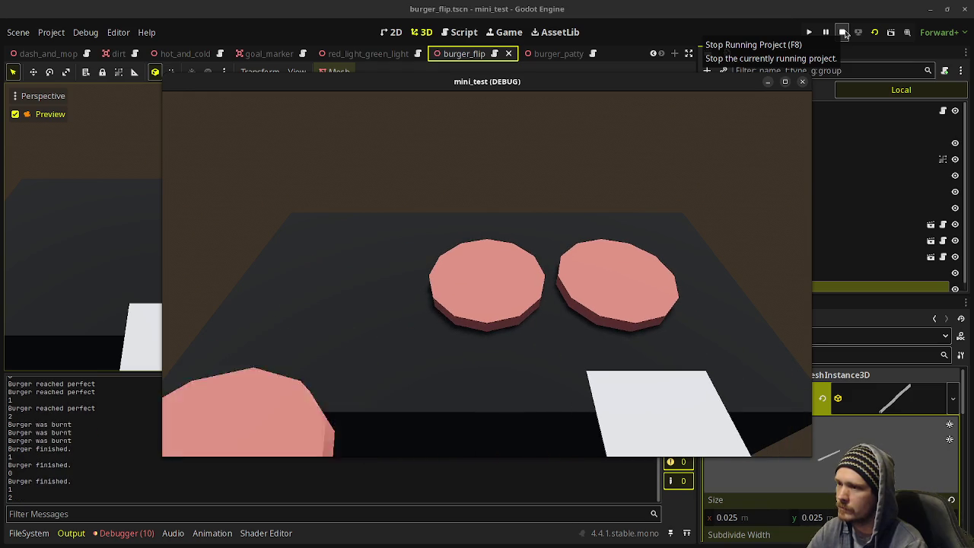
{"action": "key", "text": "space"}
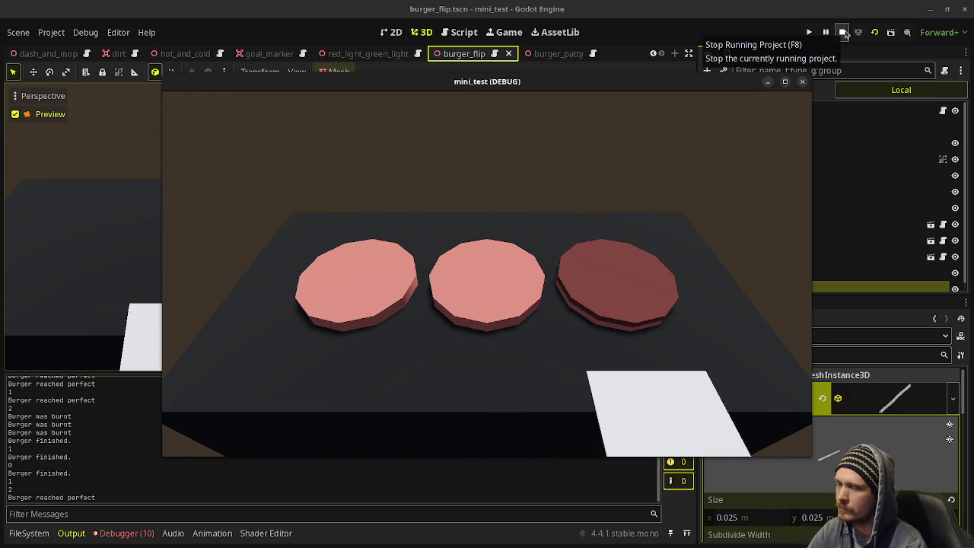
{"action": "key", "text": "Left"}
{"action": "key", "text": "space"}
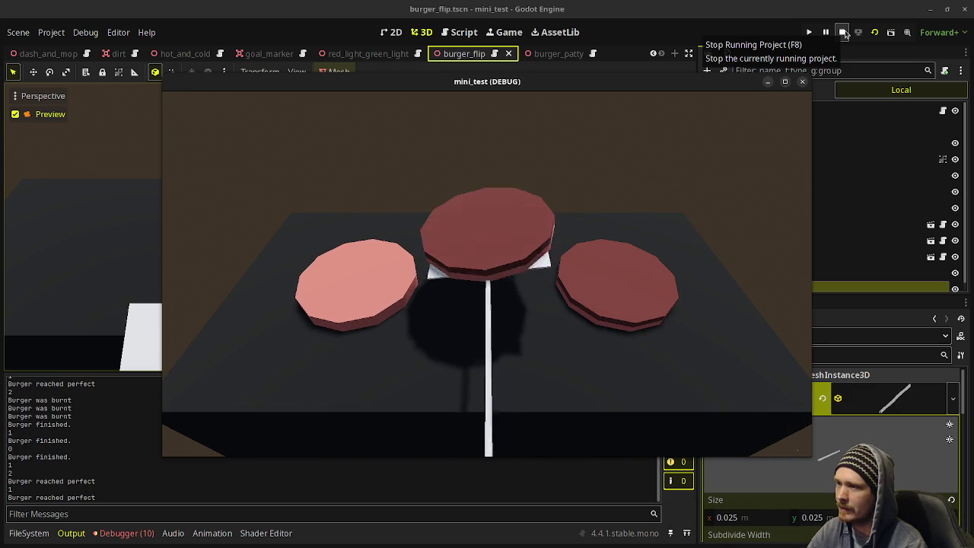
{"action": "key", "text": "Left"}
{"action": "key", "text": "space"}
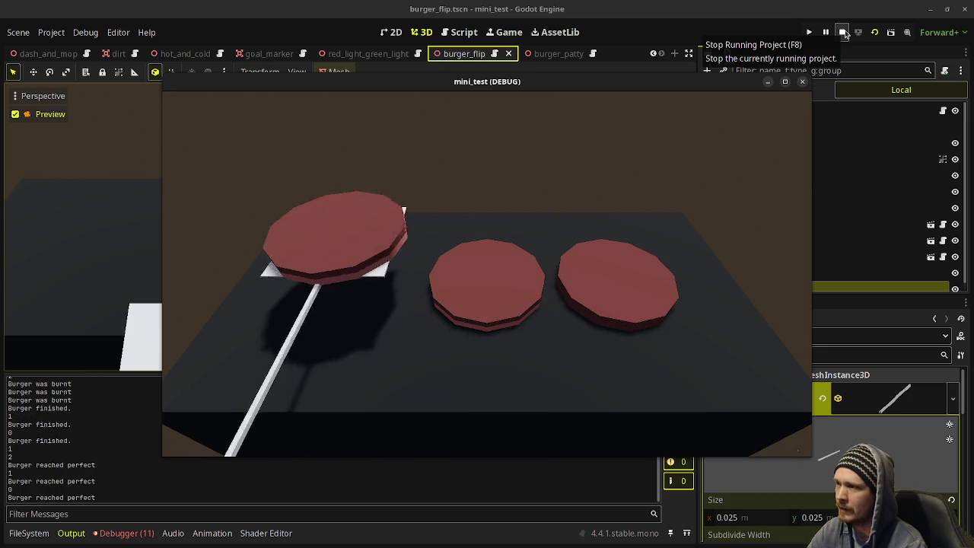
Step: Clear the finished patties, flip the rest, then stop the game and return to the scripts
{"action": "key", "text": "Right"}
{"action": "key", "text": "Right"}
{"action": "key", "text": "space"}
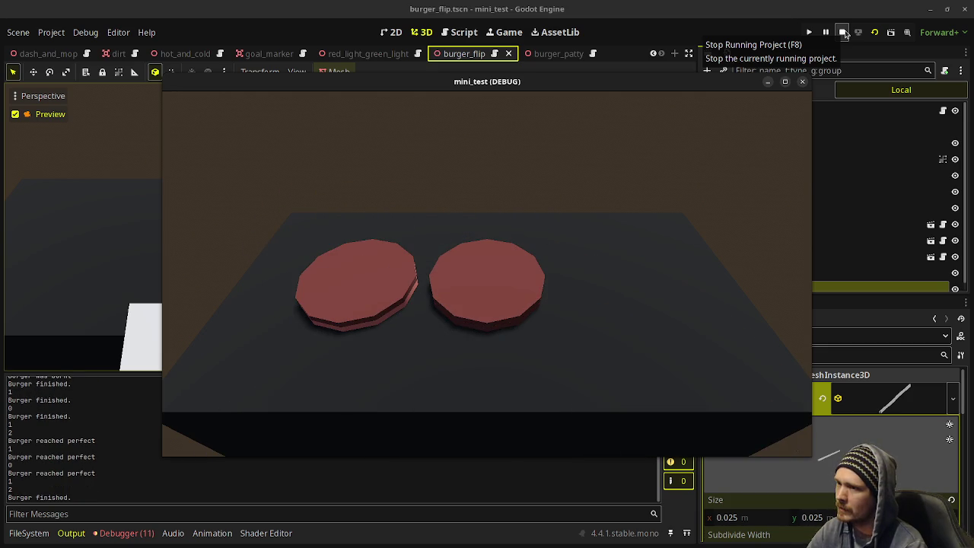
{"action": "key", "text": "Left"}
{"action": "key", "text": "space"}
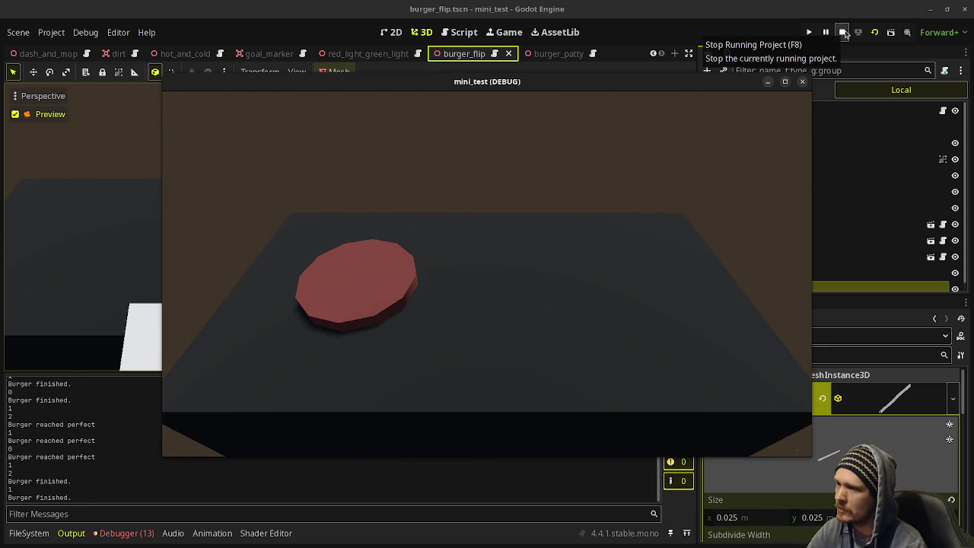
{"action": "key", "text": "Left"}
{"action": "key", "text": "space"}
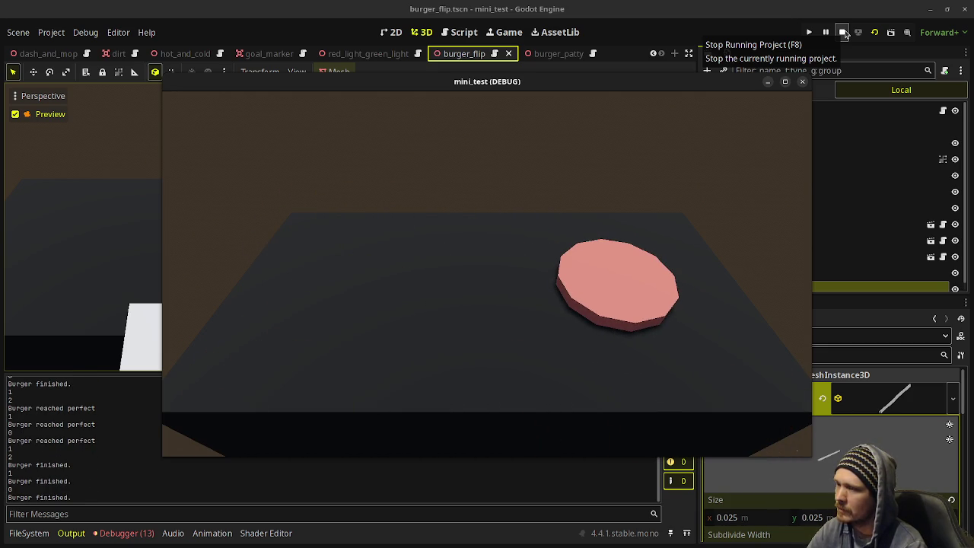
{"action": "key", "text": "Right"}
{"action": "key", "text": "Right"}
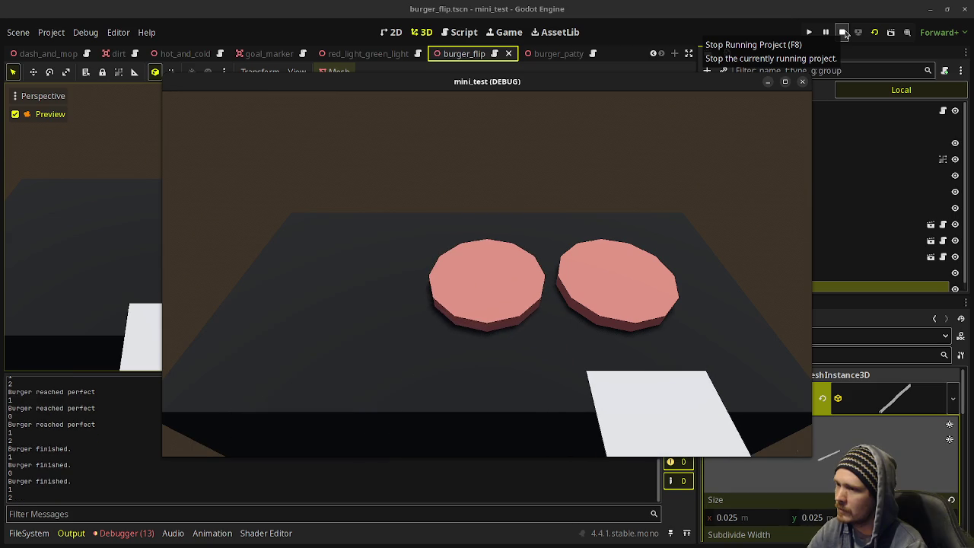
{"action": "key", "text": "space"}
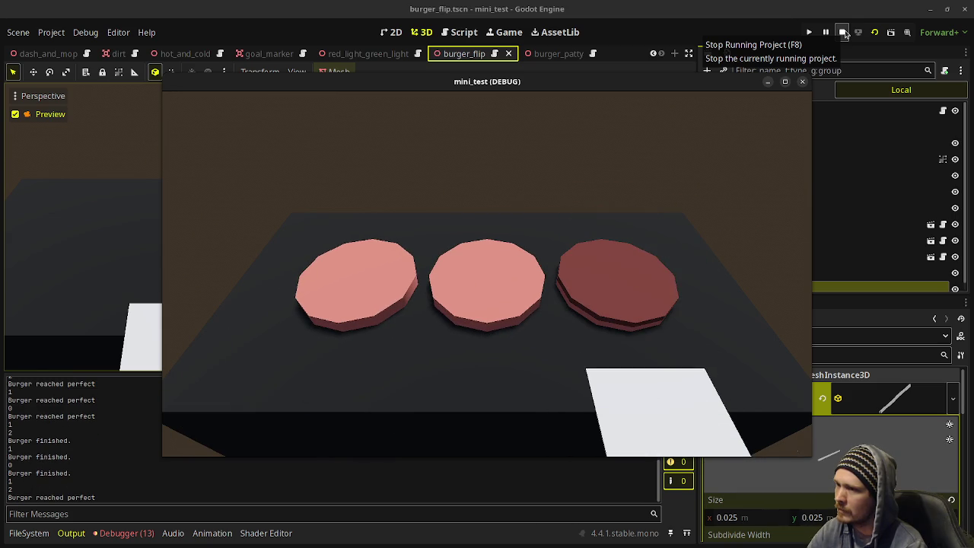
{"action": "key", "text": "Left"}
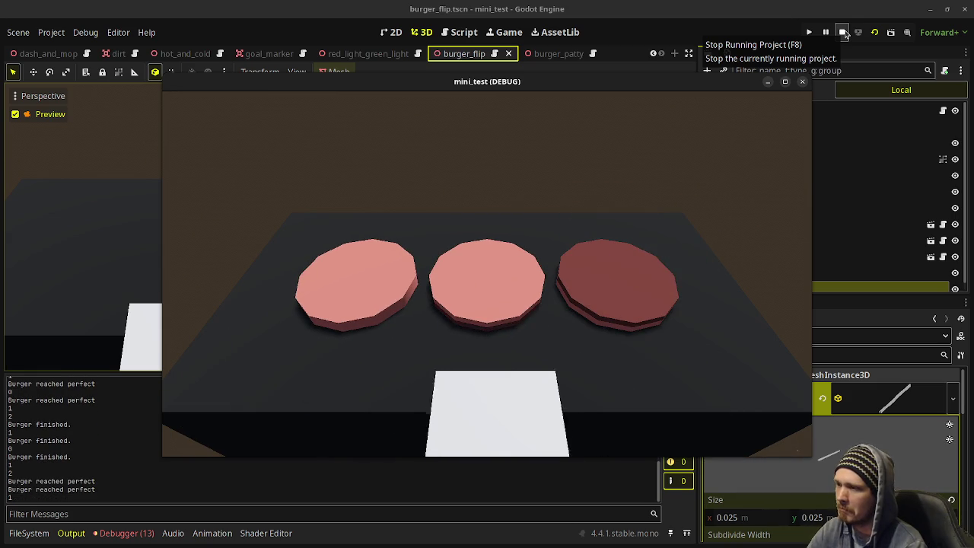
{"action": "key", "text": "space"}
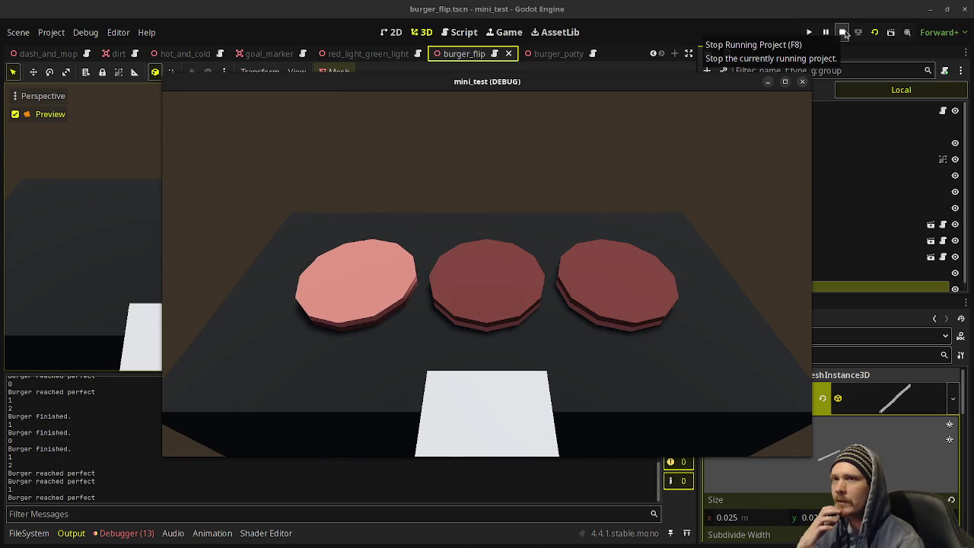
{"action": "left_click", "coordinate": [843, 32]}
{"action": "left_click", "coordinate": [459, 33]}
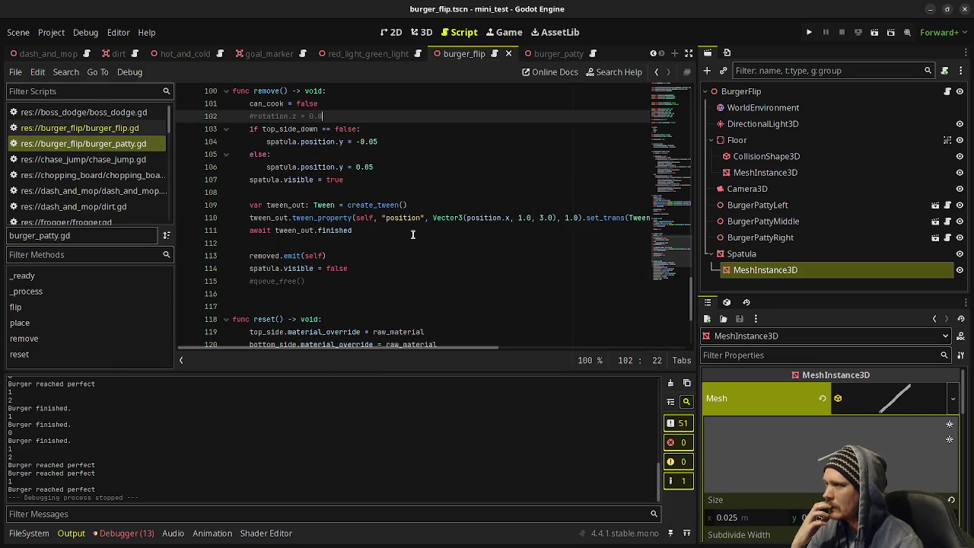
Step: Review the spatula-height if/else in remove(), then check the Spatula mesh size of 0.75 × 0.01 × 1.0 m
{"action": "scroll", "coordinate": [411, 231], "scroll_direction": "up", "scroll_amount": 3}
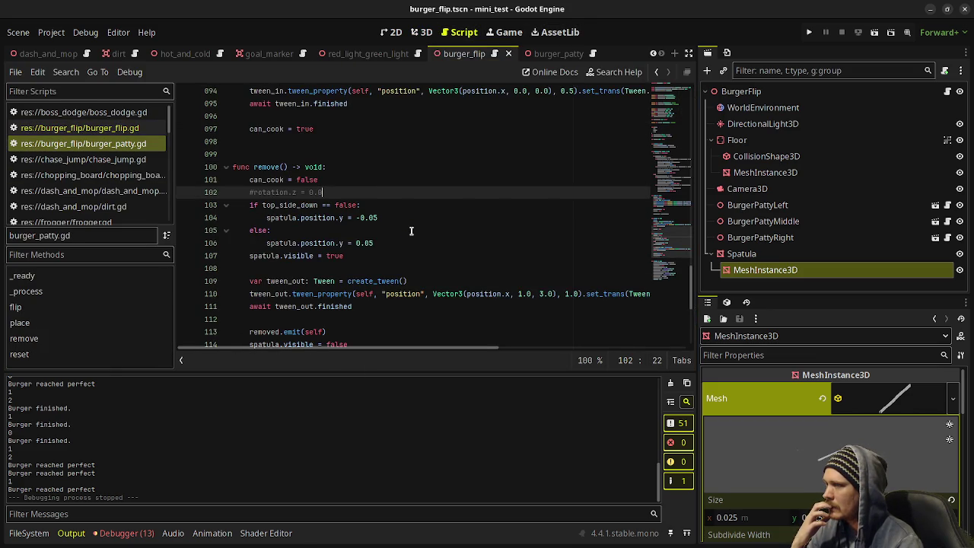
{"action": "scroll", "coordinate": [411, 231], "scroll_direction": "up", "scroll_amount": 2}
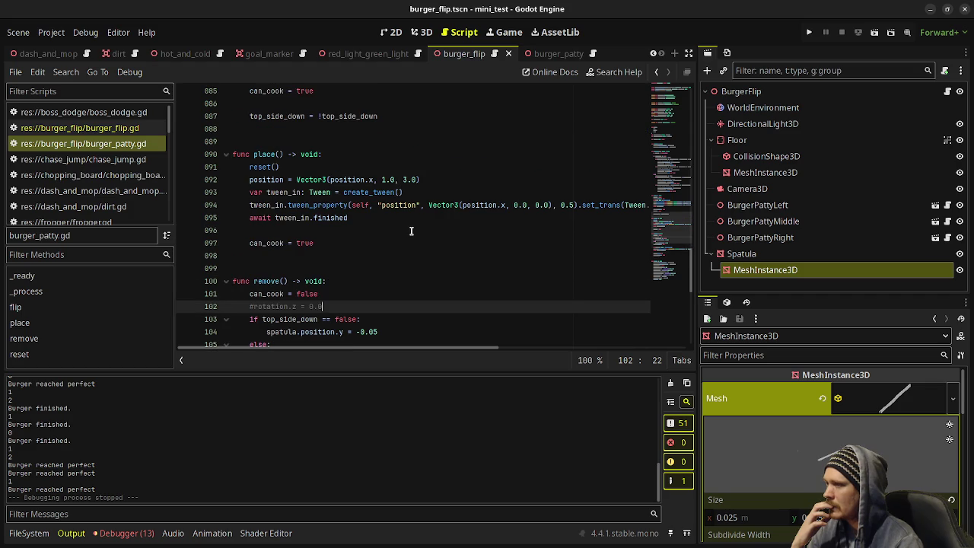
{"action": "scroll", "coordinate": [410, 231], "scroll_direction": "down", "scroll_amount": 2}
{"action": "mouse_move", "coordinate": [373, 281]}
{"action": "left_mouse_down"}
{"action": "mouse_move", "coordinate": [299, 281]}
{"action": "mouse_move", "coordinate": [246, 242]}
{"action": "left_mouse_up"}
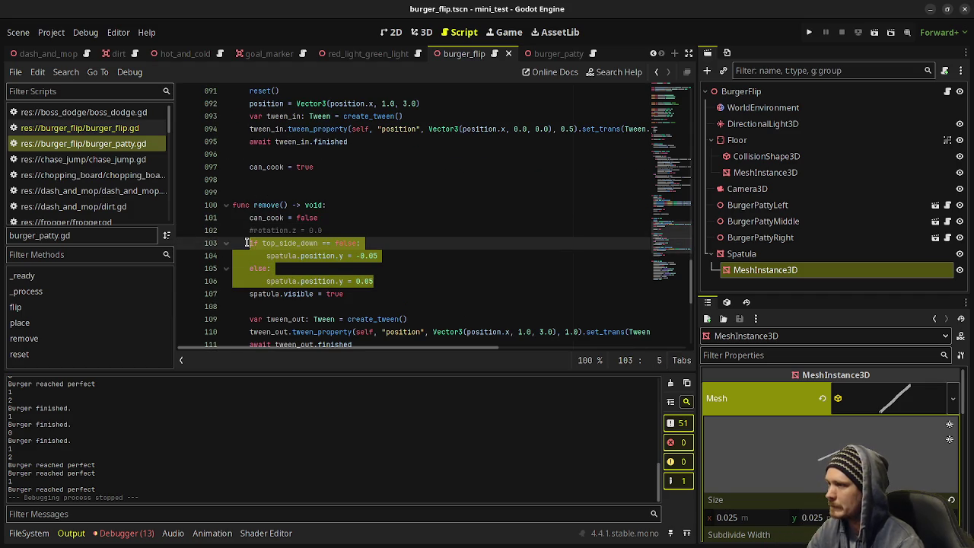
{"action": "left_click", "coordinate": [402, 238]}
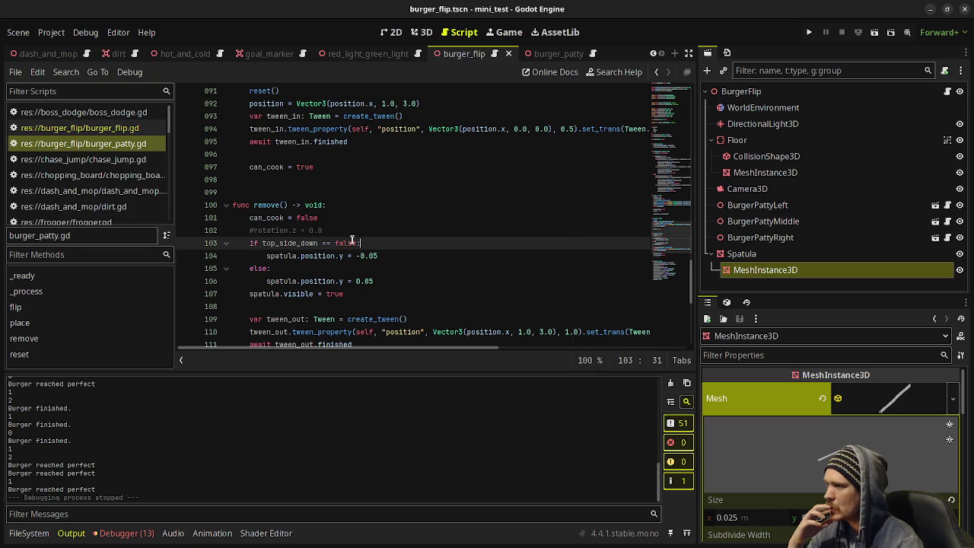
{"action": "mouse_move", "coordinate": [299, 256]}
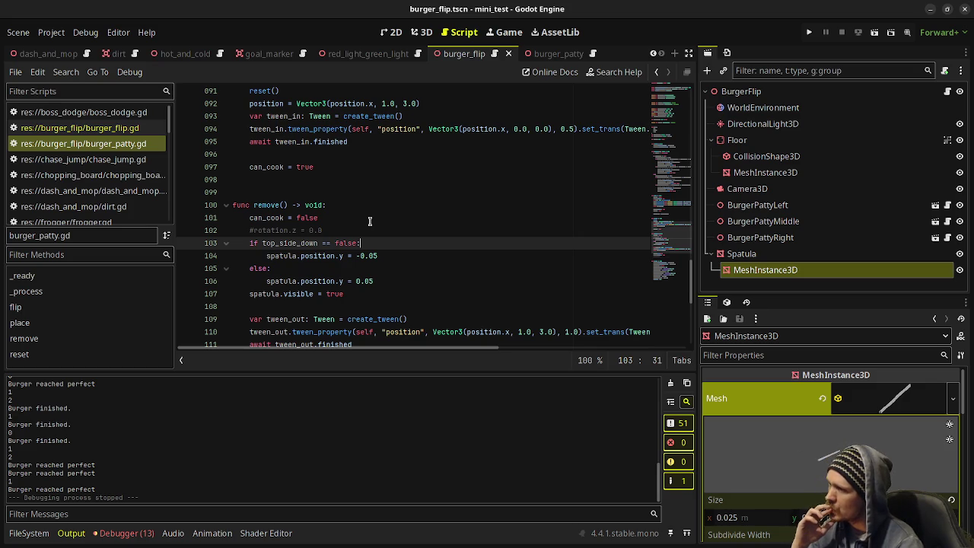
{"action": "left_click", "coordinate": [775, 258]}
{"action": "scroll", "coordinate": [827, 410], "scroll_direction": "down", "scroll_amount": 3}
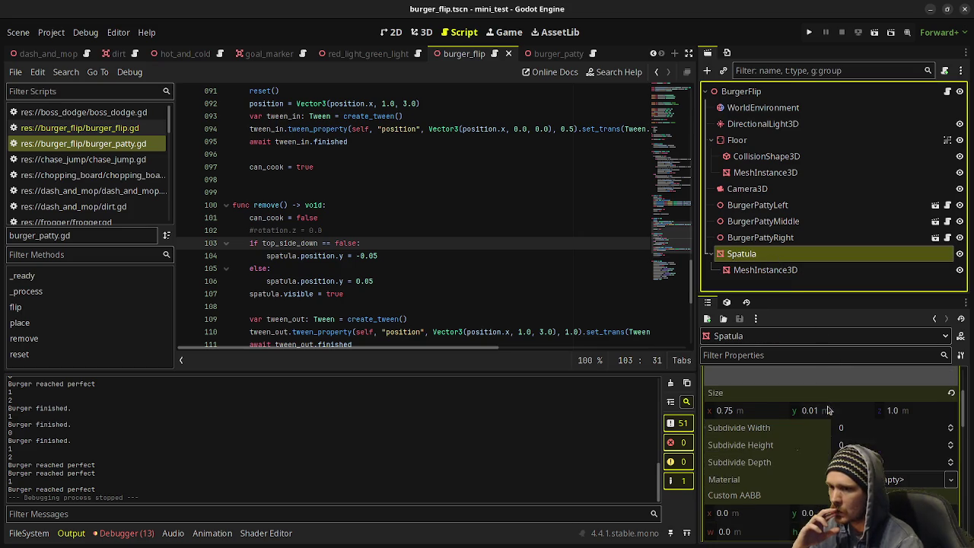
Step: Select the if/else spatula.position.y block in burger_patty.gd's remove()
{"action": "left_click", "coordinate": [558, 53]}
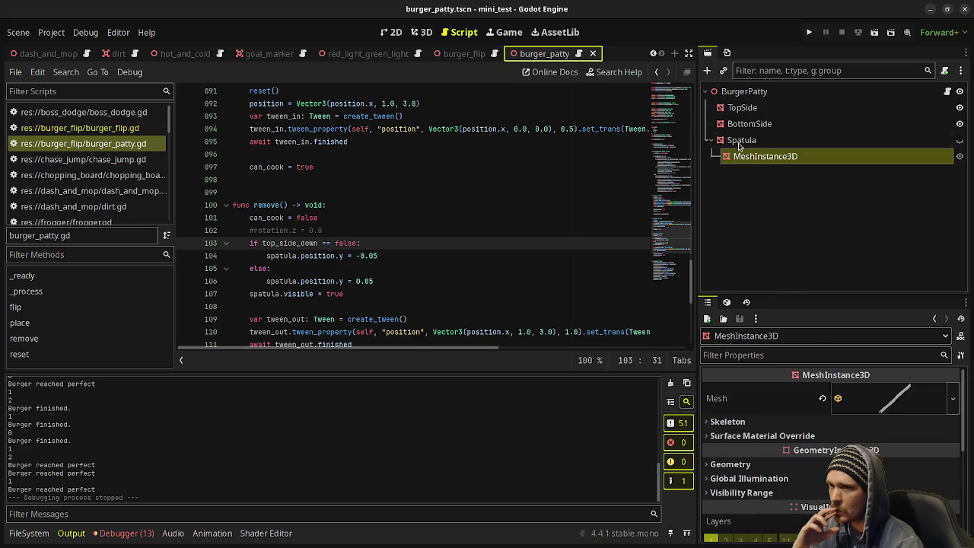
{"action": "left_click", "coordinate": [742, 139]}
{"action": "scroll", "coordinate": [810, 433], "scroll_direction": "up", "scroll_amount": 1}
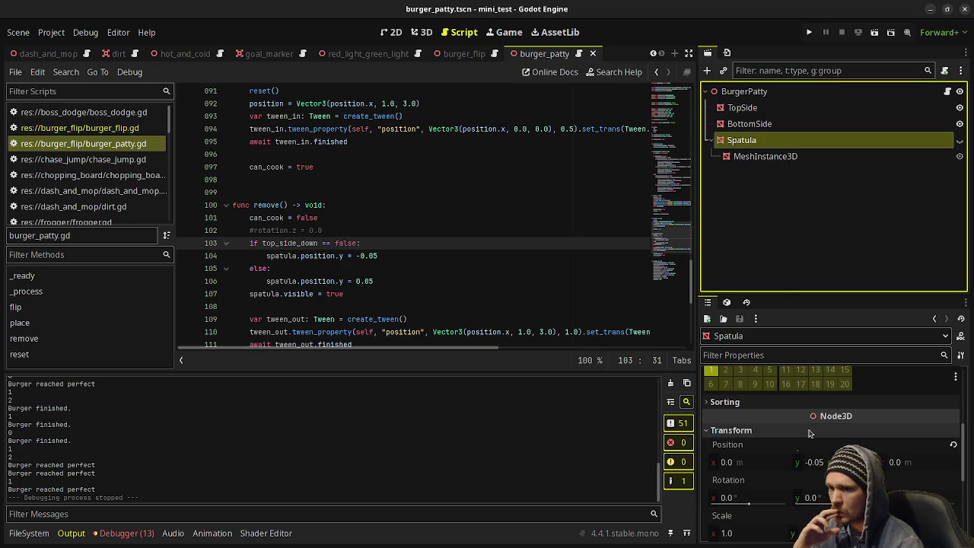
{"action": "left_click", "coordinate": [389, 270]}
{"action": "left_click_drag", "start_coordinate": [316, 264], "coordinate": [241, 242]}
{"action": "key", "text": "ctrl+c"}
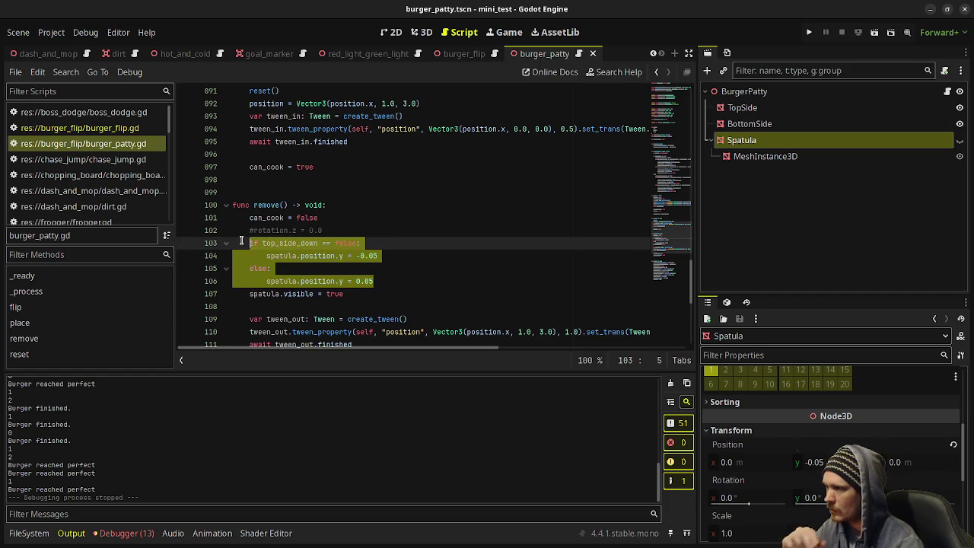
{"action": "scroll", "coordinate": [343, 213], "scroll_direction": "up", "scroll_amount": 4}
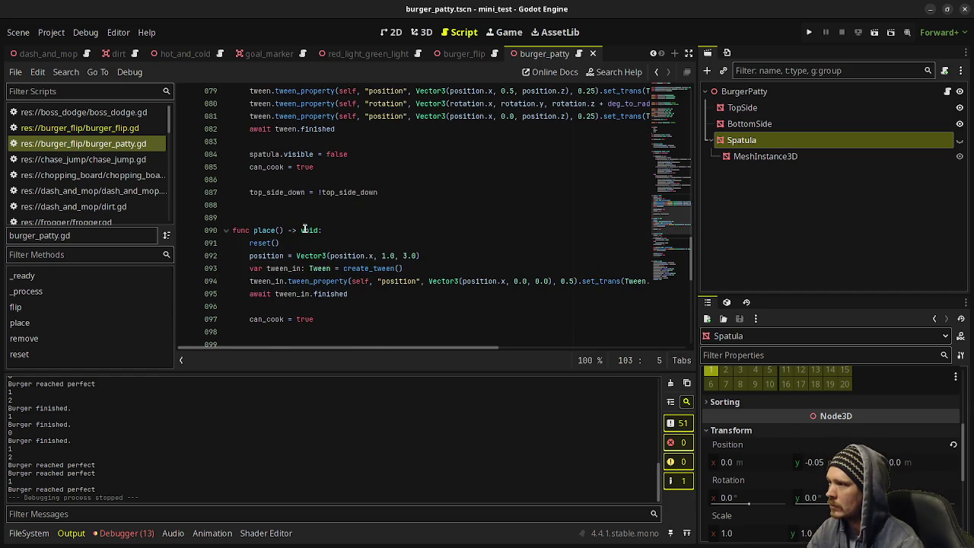
{"action": "scroll", "coordinate": [304, 229], "scroll_direction": "up", "scroll_amount": 3}
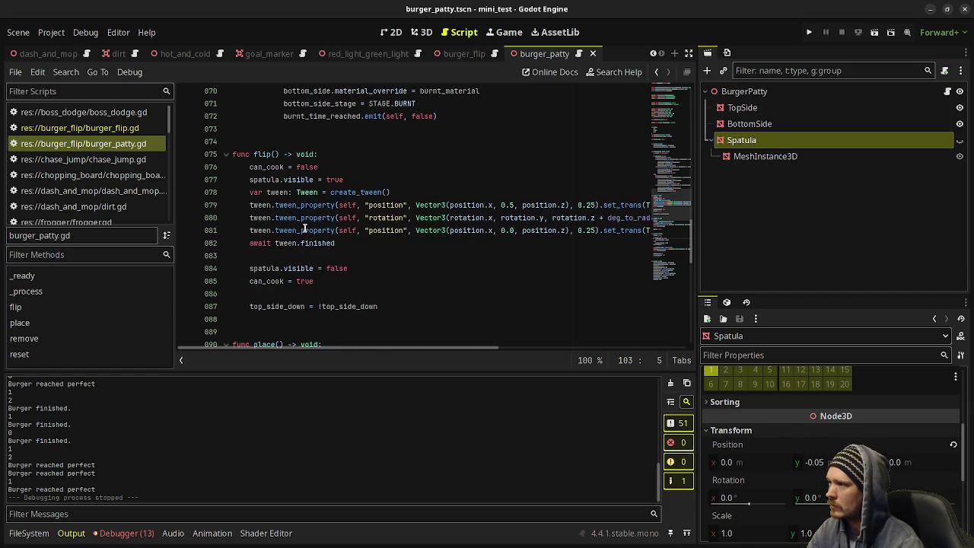
Step: Paste the block into flip() after can_cook = false, save, and run the project
{"action": "left_click", "coordinate": [343, 167]}
{"action": "key", "text": "Return"}
{"action": "key", "text": "ctrl+v"}
{"action": "key", "text": "ctrl+s"}
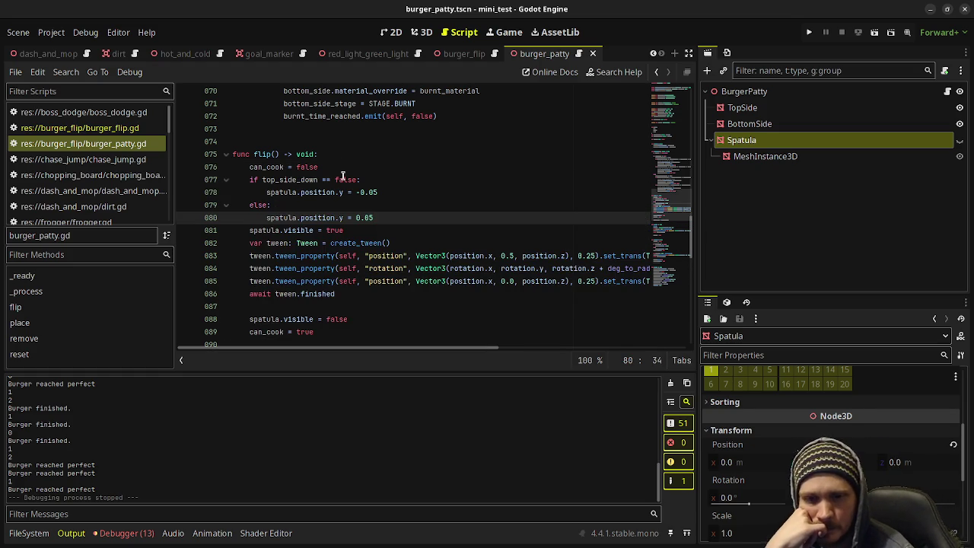
{"action": "key", "text": "F5"}
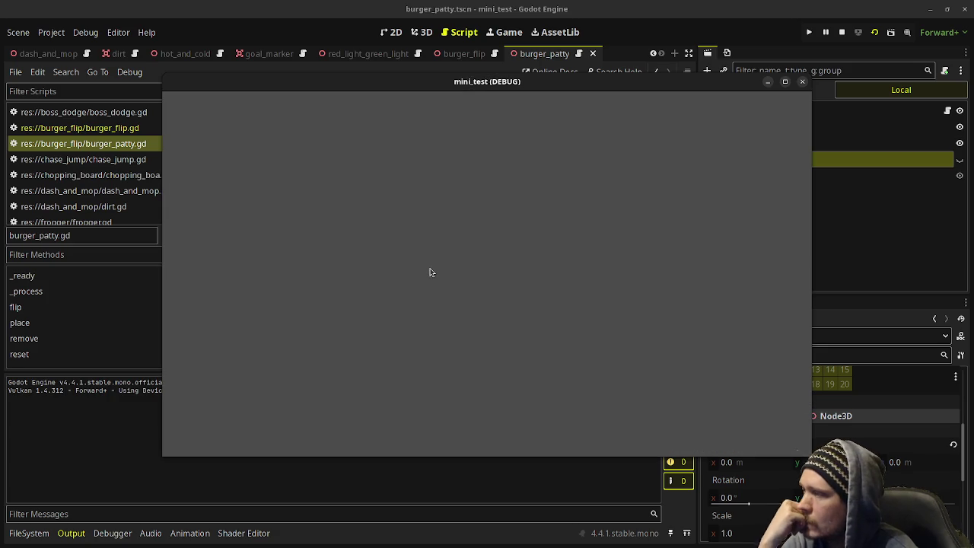
Step: Restart the game, flip the middle and right patties, then serve all three finished patties
{"action": "left_click", "coordinate": [841, 32]}
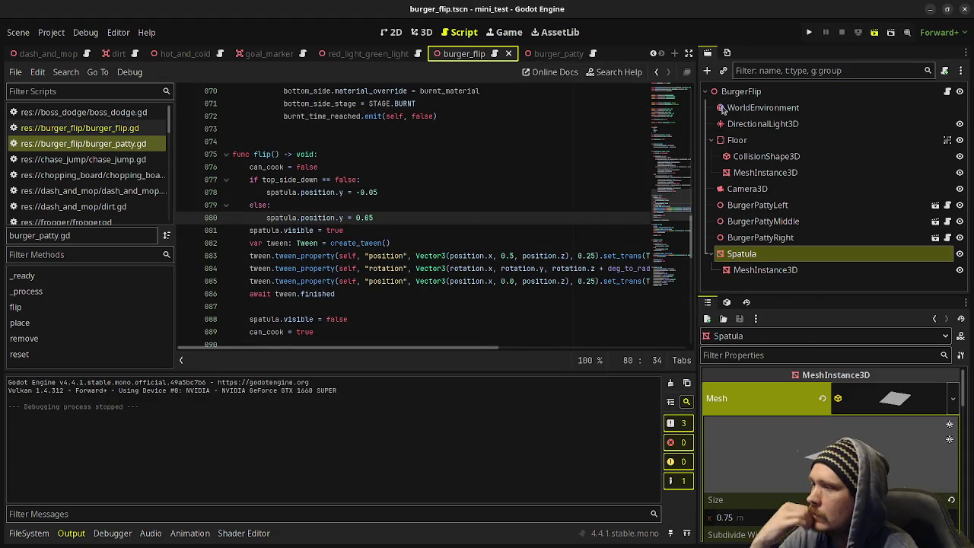
{"action": "key", "text": "F5"}
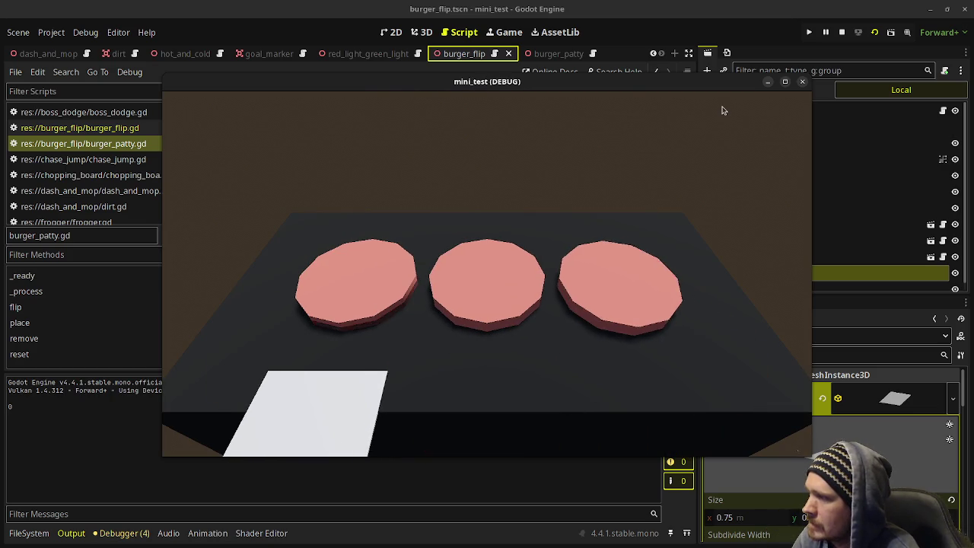
{"action": "key", "text": "Right"}
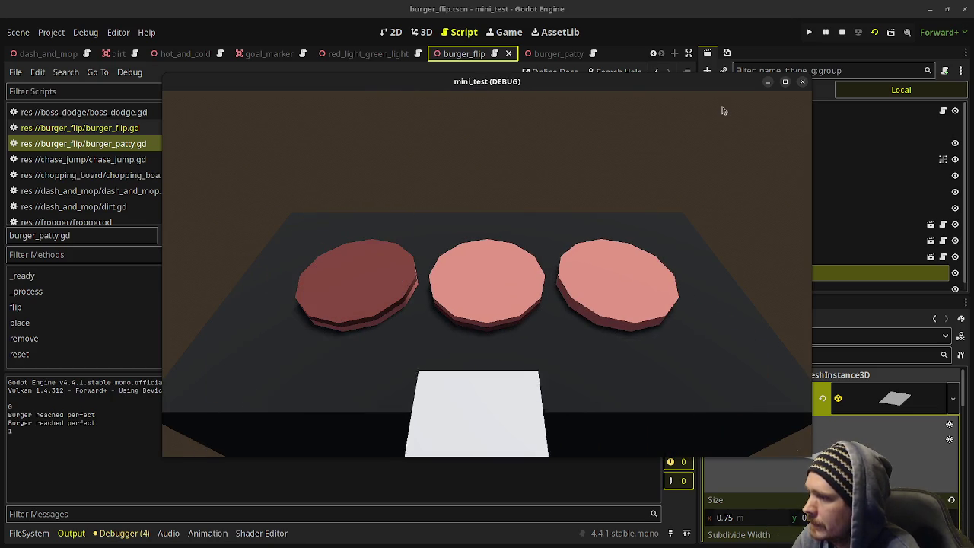
{"action": "key", "text": "space"}
{"action": "key", "text": "Right"}
{"action": "key", "text": "space"}
{"action": "key", "text": "Left"}
{"action": "key", "text": "Left"}
{"action": "key", "text": "space"}
{"action": "key", "text": "Right"}
{"action": "key", "text": "space"}
{"action": "key", "text": "Right"}
{"action": "key", "text": "space"}
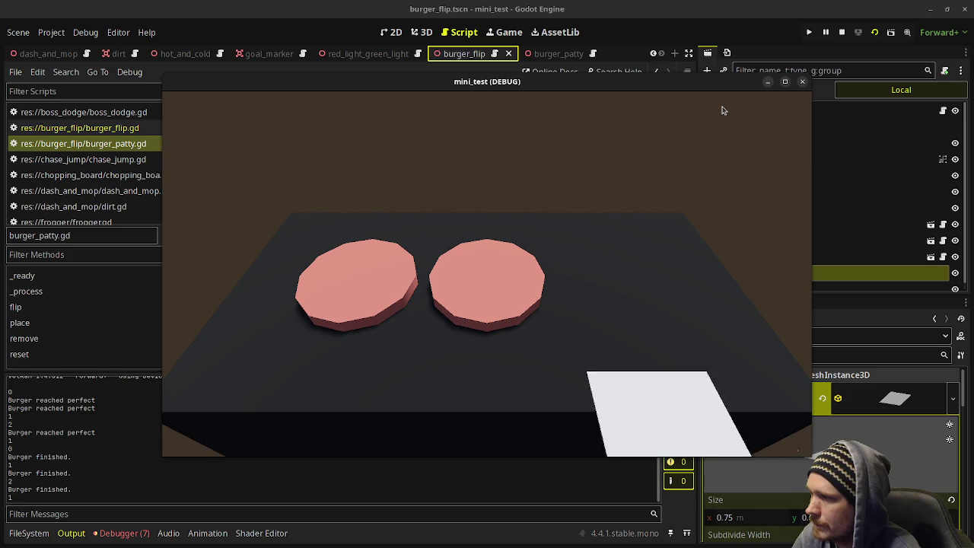
Step: Play the next round: flip the left, middle and right patties, then serve all three
{"action": "key", "text": "Left"}
{"action": "key", "text": "Left"}
{"action": "key", "text": "space"}
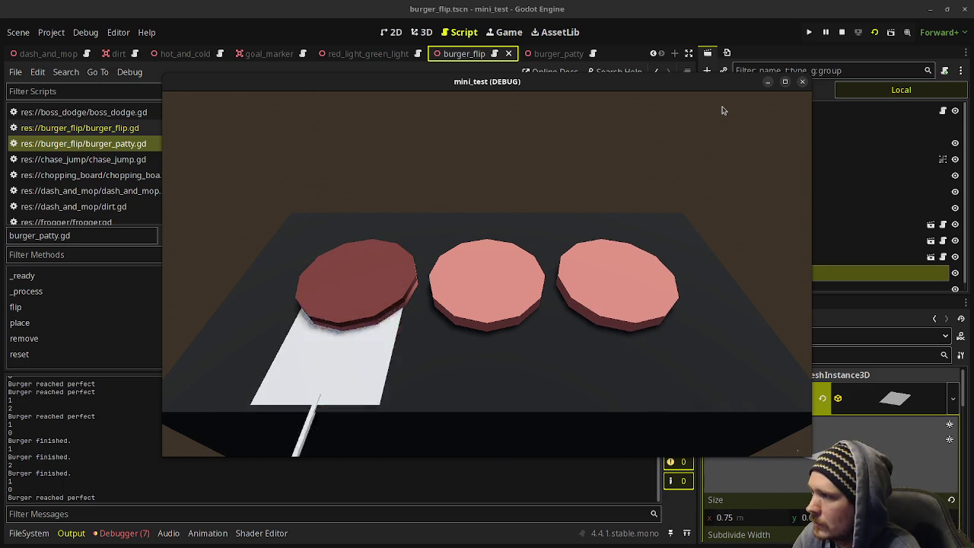
{"action": "key", "text": "Right"}
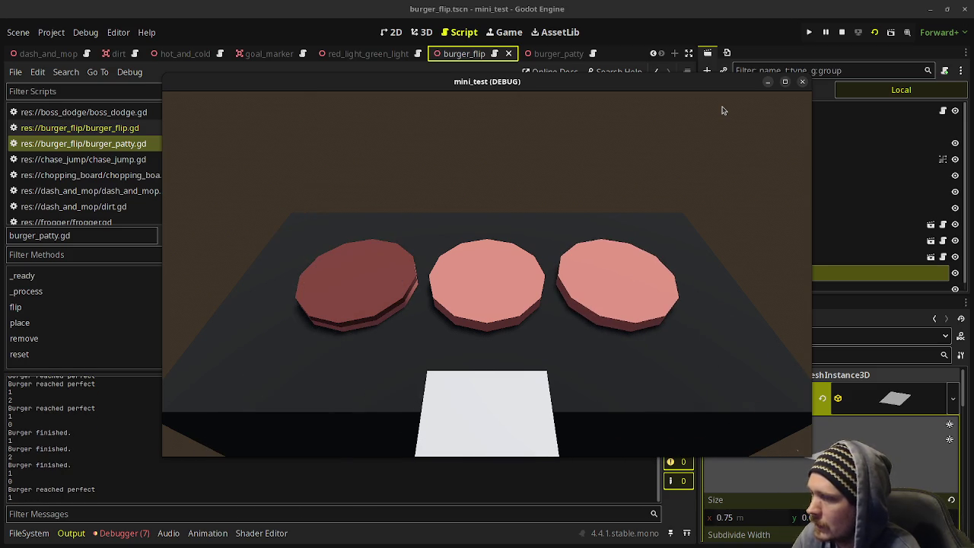
{"action": "key", "text": "space"}
{"action": "key", "text": "Right"}
{"action": "key", "text": "space"}
{"action": "key", "text": "Left"}
{"action": "key", "text": "Left"}
{"action": "key", "text": "space"}
{"action": "key", "text": "Right"}
{"action": "key", "text": "space"}
{"action": "key", "text": "Right"}
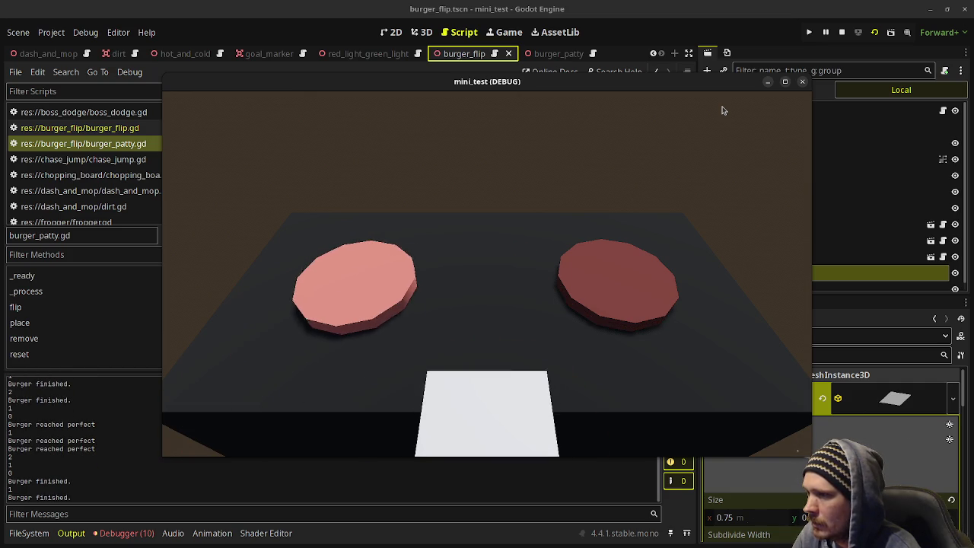
{"action": "key", "text": "Right"}
{"action": "key", "text": "space"}
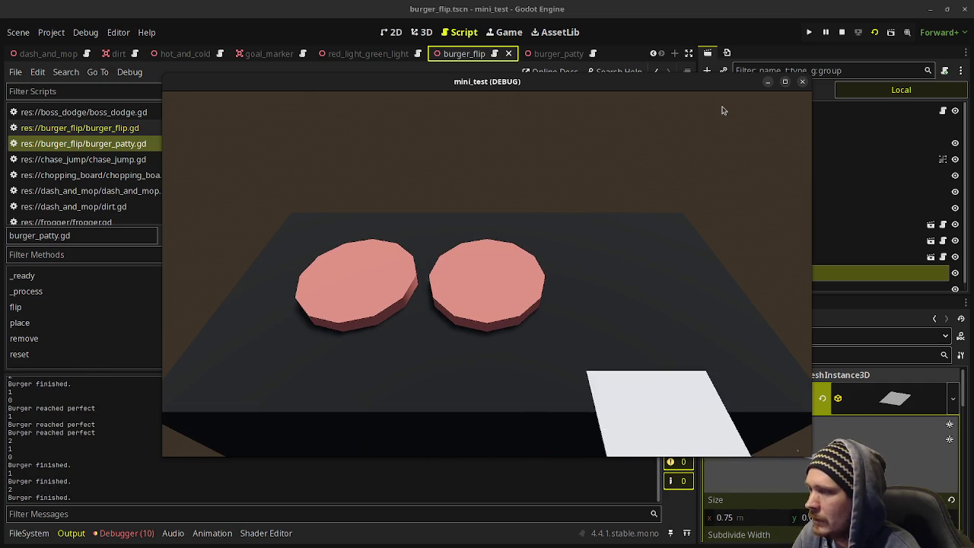
Step: Cook a third round by flipping and serving all three patties, then flip the fresh left patty
{"action": "key", "text": "Left"}
{"action": "key", "text": "Left"}
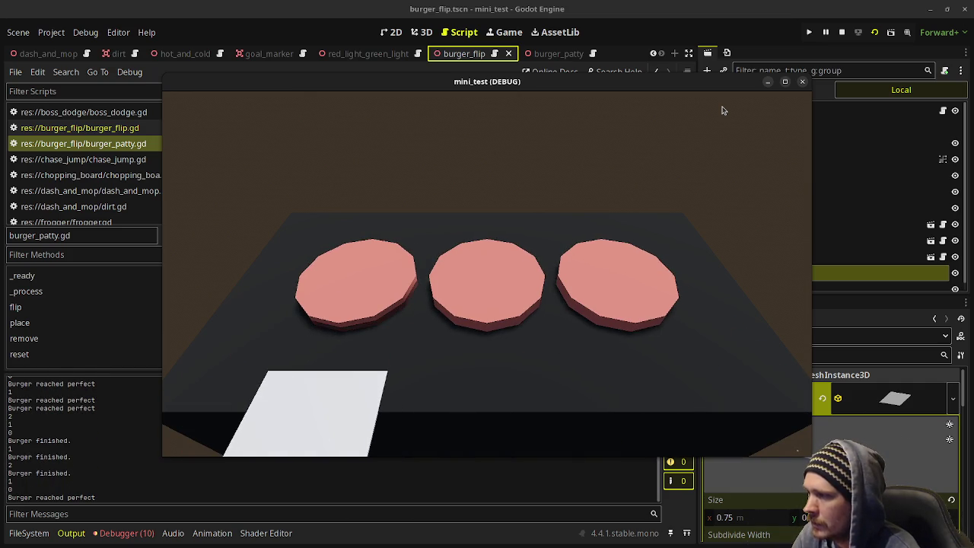
{"action": "key", "text": "space"}
{"action": "key", "text": "Right"}
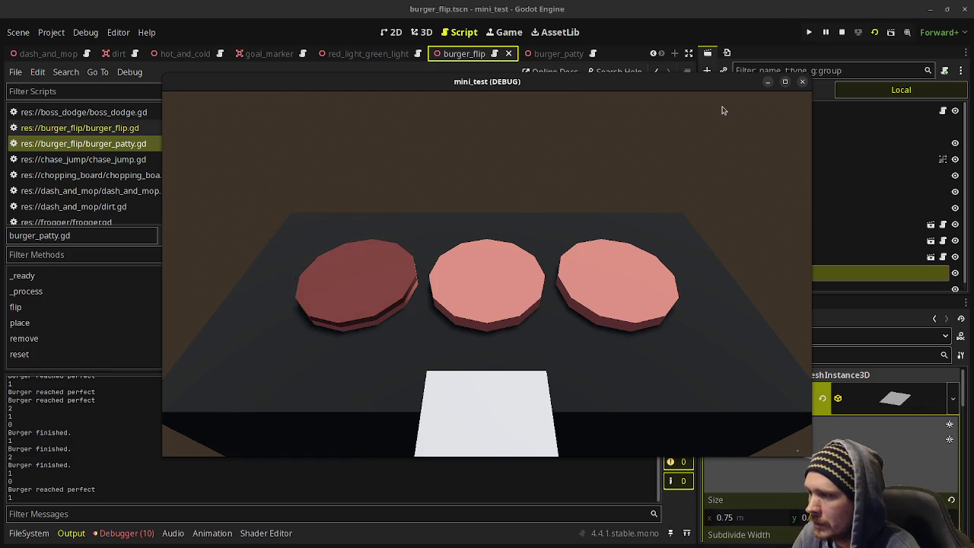
{"action": "key", "text": "space"}
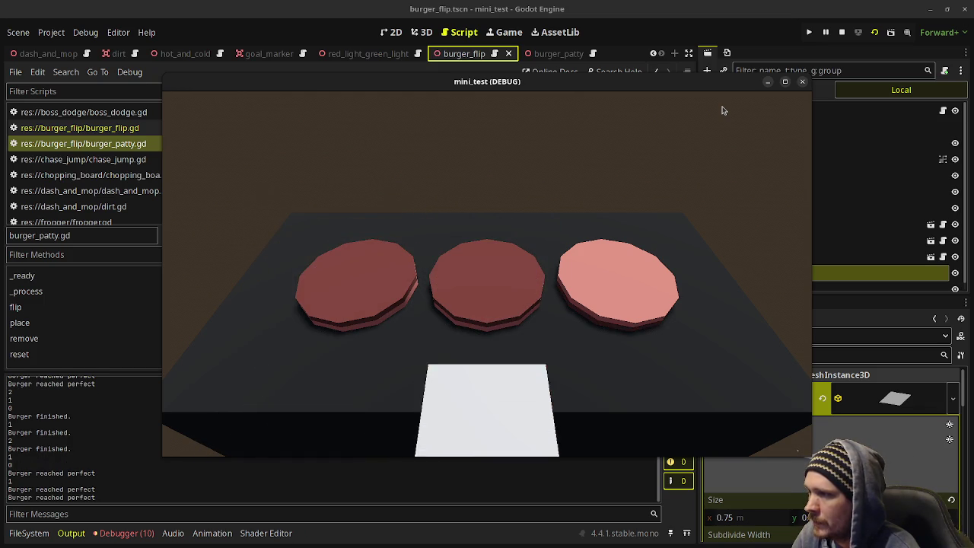
{"action": "key", "text": "Right"}
{"action": "key", "text": "space"}
{"action": "key", "text": "Left"}
{"action": "key", "text": "Left"}
{"action": "key", "text": "space"}
{"action": "key", "text": "Right"}
{"action": "key", "text": "space"}
{"action": "key", "text": "Right"}
{"action": "key", "text": "space"}
{"action": "key", "text": "Left"}
{"action": "key", "text": "Left"}
{"action": "key", "text": "space"}
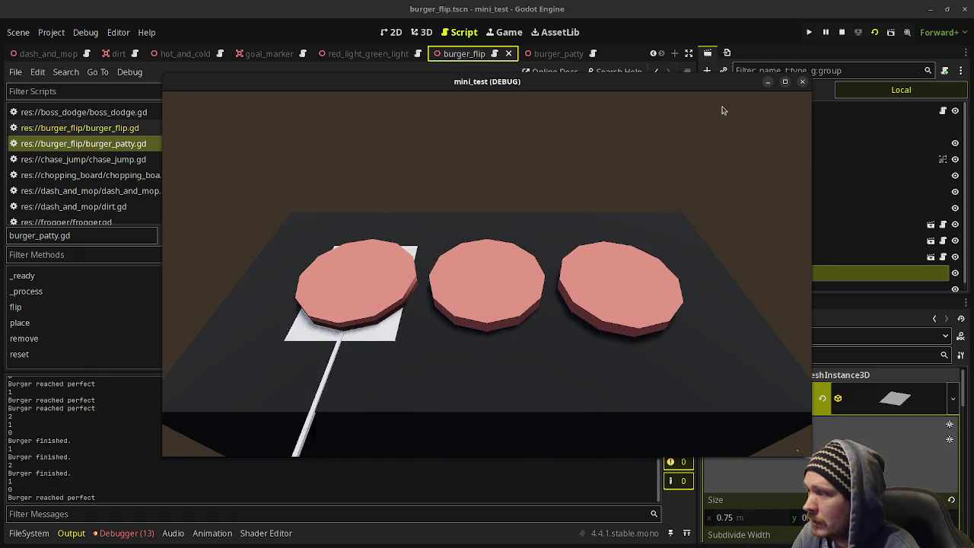
{"action": "key", "text": "Right"}
{"action": "key", "text": "Left"}
Step: Flip the middle and right patties and serve both once they are finished
{"action": "key", "text": "Right"}
{"action": "key", "text": "Right"}
{"action": "key", "text": "Left"}
{"action": "key", "text": "Right"}
{"action": "key", "text": "Left"}
{"action": "key", "text": "space"}
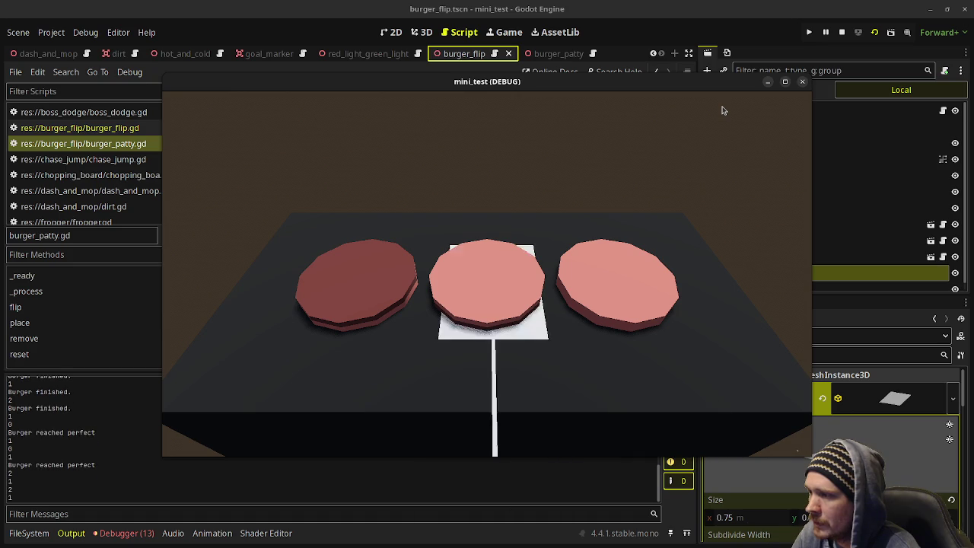
{"action": "key", "text": "Right"}
{"action": "key", "text": "space"}
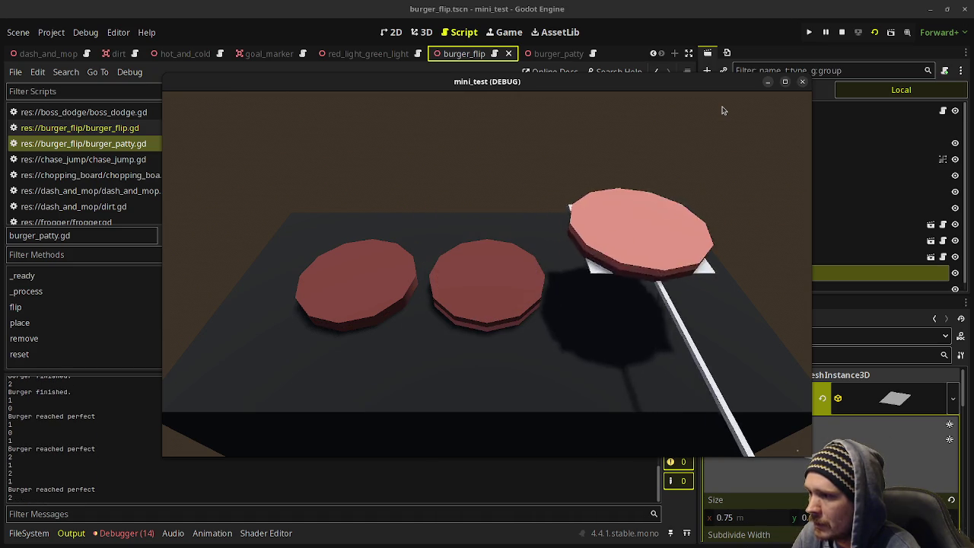
{"action": "key", "text": "Left"}
{"action": "key", "text": "Left"}
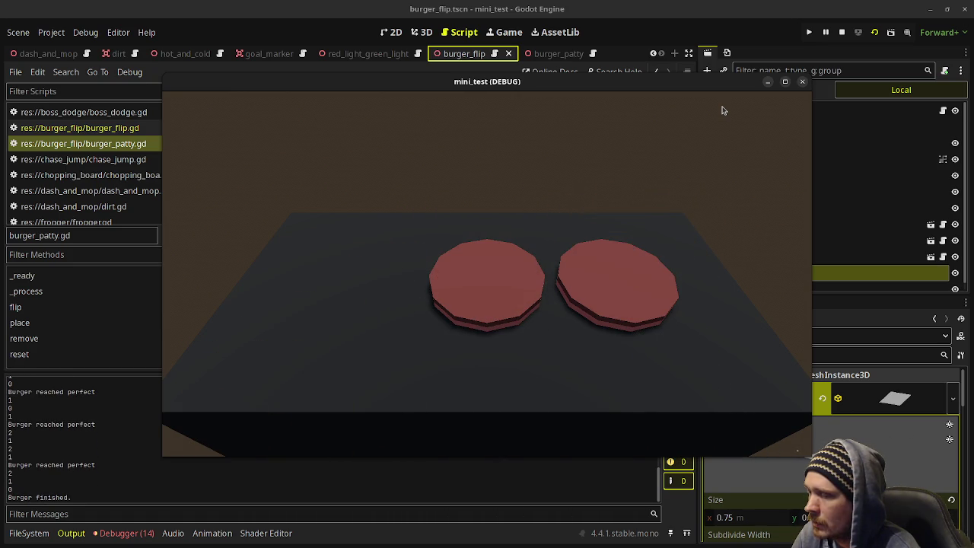
{"action": "key", "text": "Right"}
{"action": "key", "text": "space"}
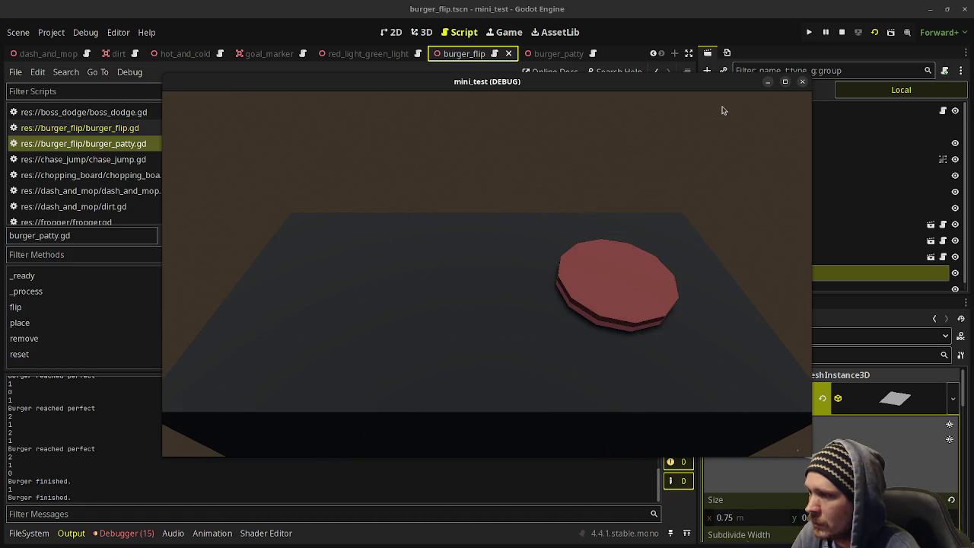
{"action": "key", "text": "Right"}
{"action": "key", "text": "space"}
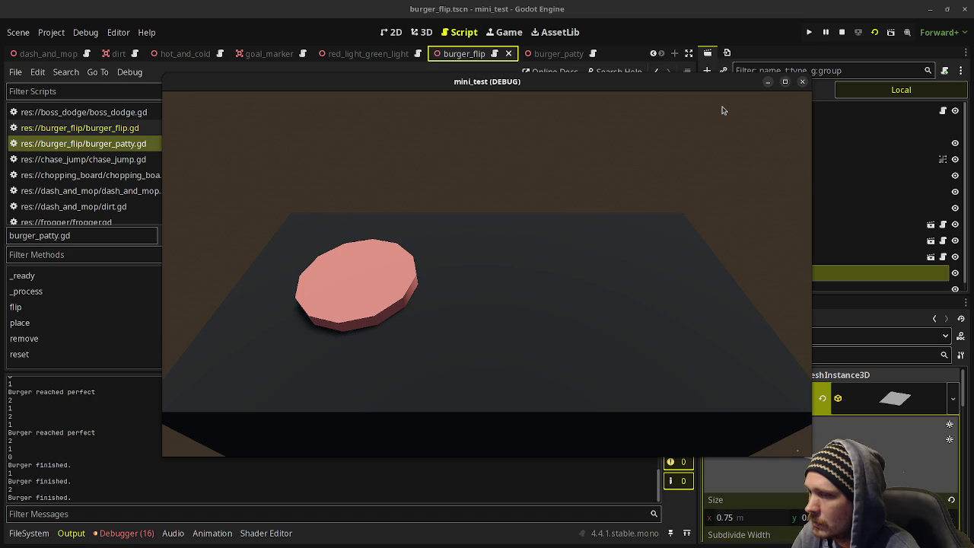
Step: Flip all three patties, then serve the left, the right and the dark middle patty
{"action": "key", "text": "Left"}
{"action": "key", "text": "Left"}
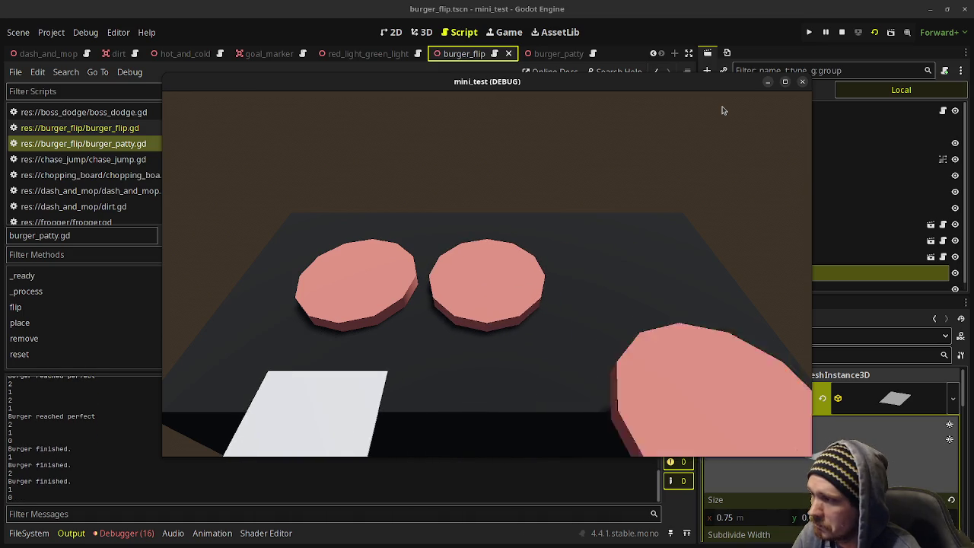
{"action": "key", "text": "space"}
{"action": "key", "text": "Right"}
{"action": "key", "text": "space"}
{"action": "key", "text": "Right"}
{"action": "key", "text": "space"}
{"action": "key", "text": "Left"}
{"action": "key", "text": "Left"}
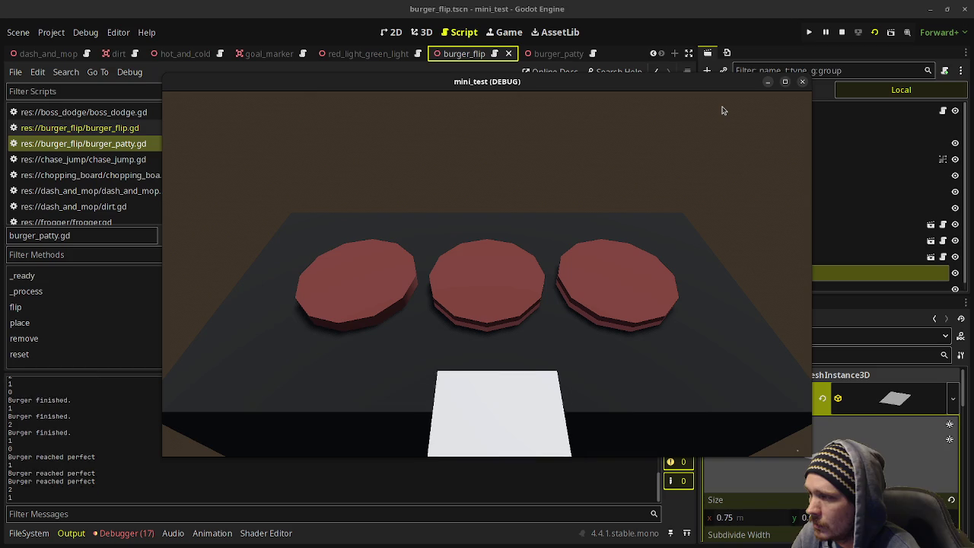
{"action": "key", "text": "space"}
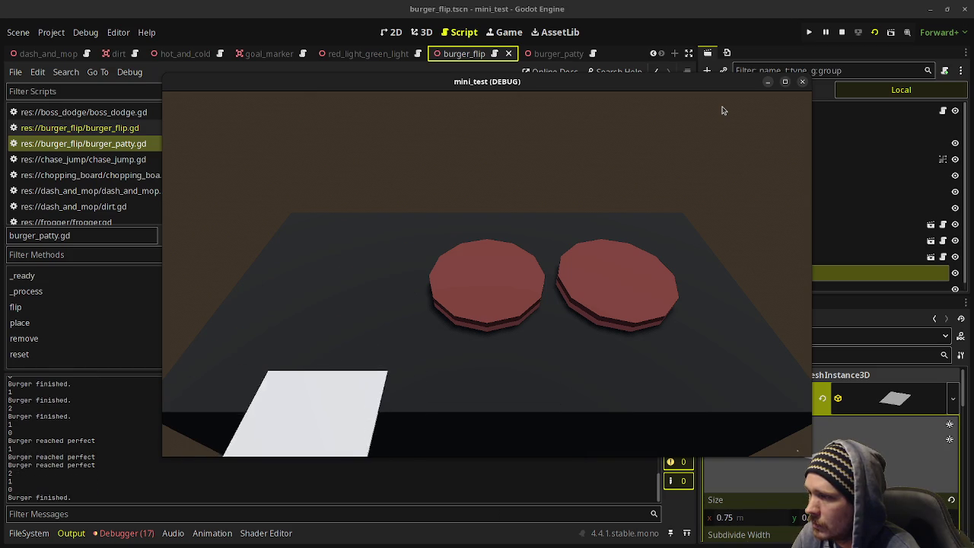
{"action": "key", "text": "Right"}
{"action": "key", "text": "Right"}
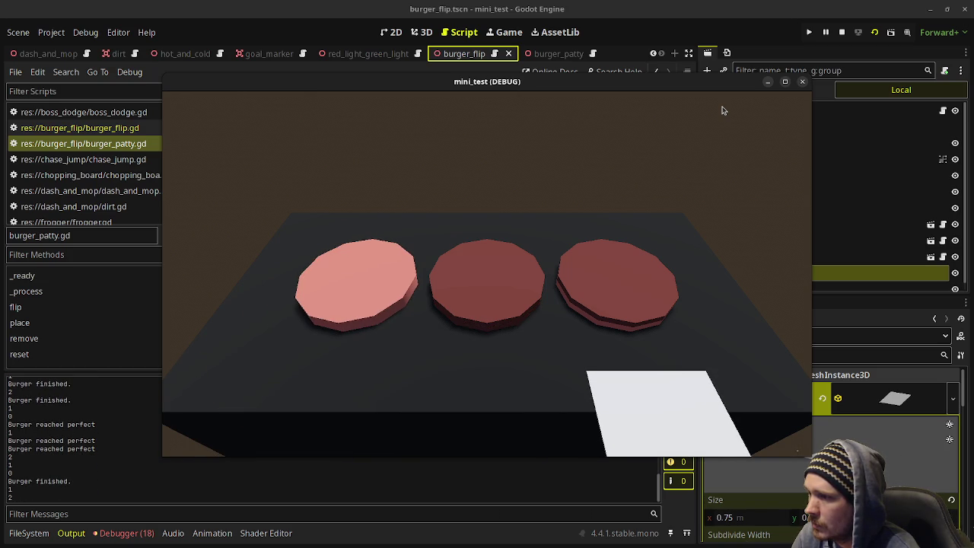
{"action": "key", "text": "space"}
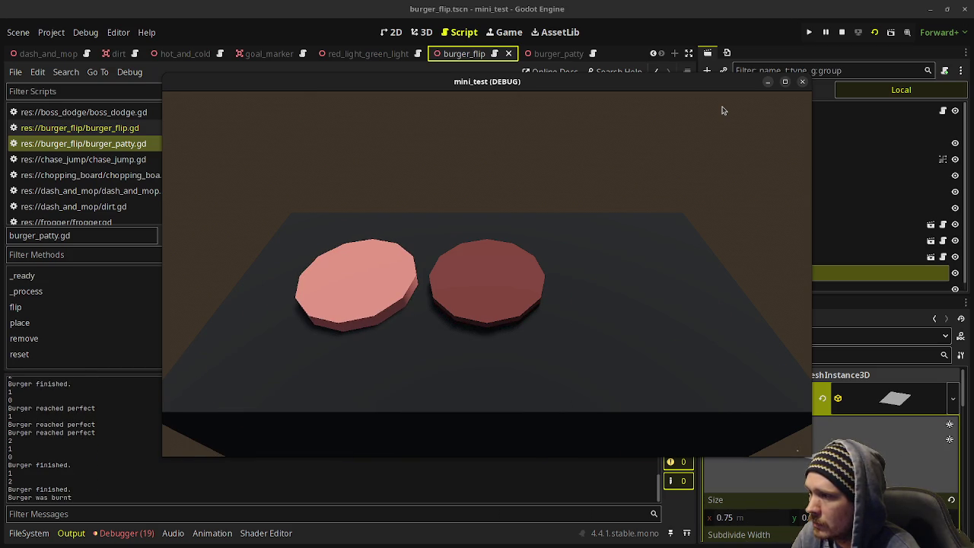
{"action": "key", "text": "Left"}
{"action": "key", "text": "space"}
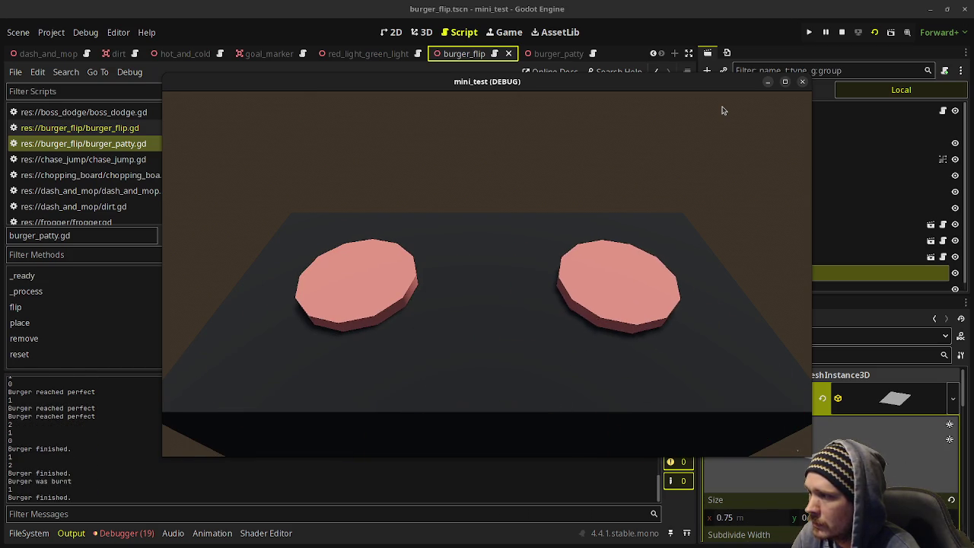
Step: Flip the right and middle patties, then serve the left, right and dark middle patties
{"action": "key", "text": "Right"}
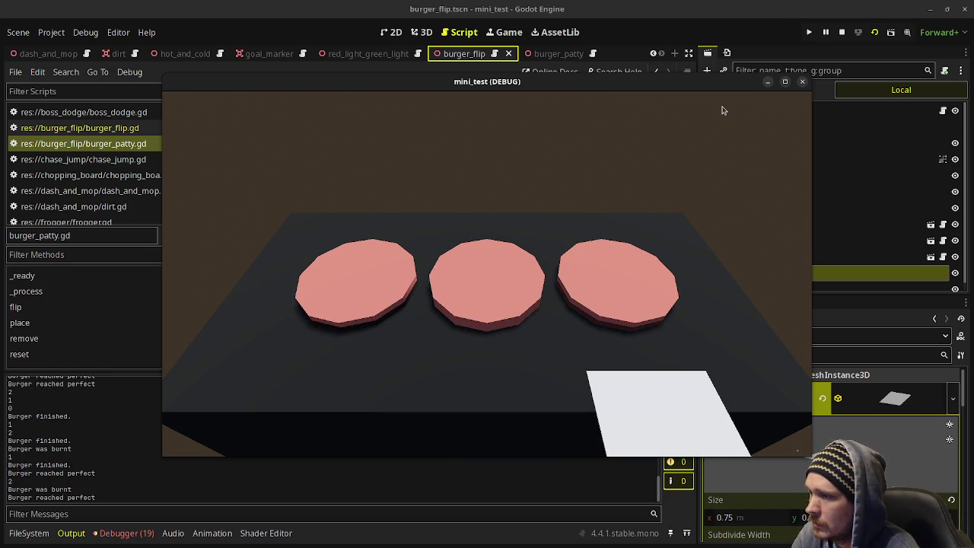
{"action": "key", "text": "space"}
{"action": "key", "text": "Left"}
{"action": "key", "text": "Left"}
{"action": "key", "text": "Right"}
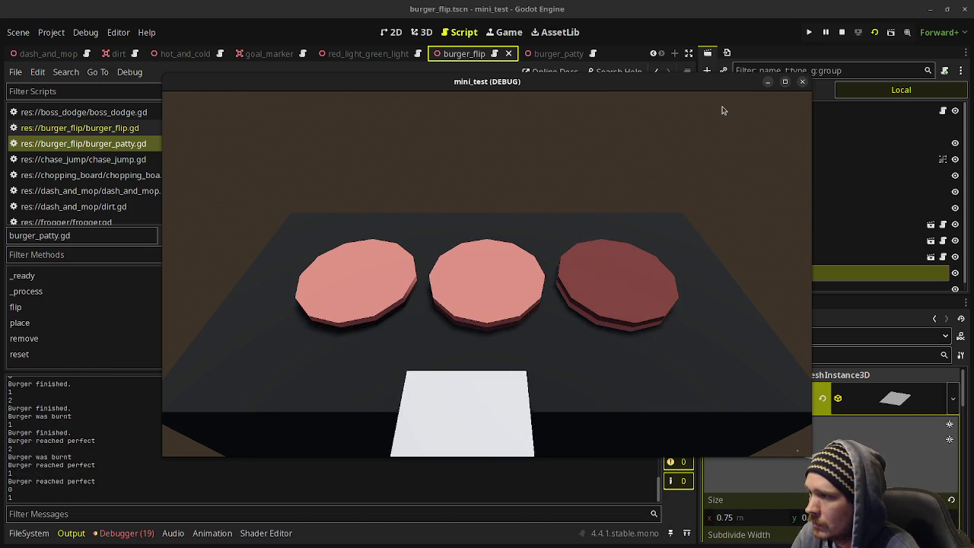
{"action": "key", "text": "space"}
{"action": "key", "text": "Left"}
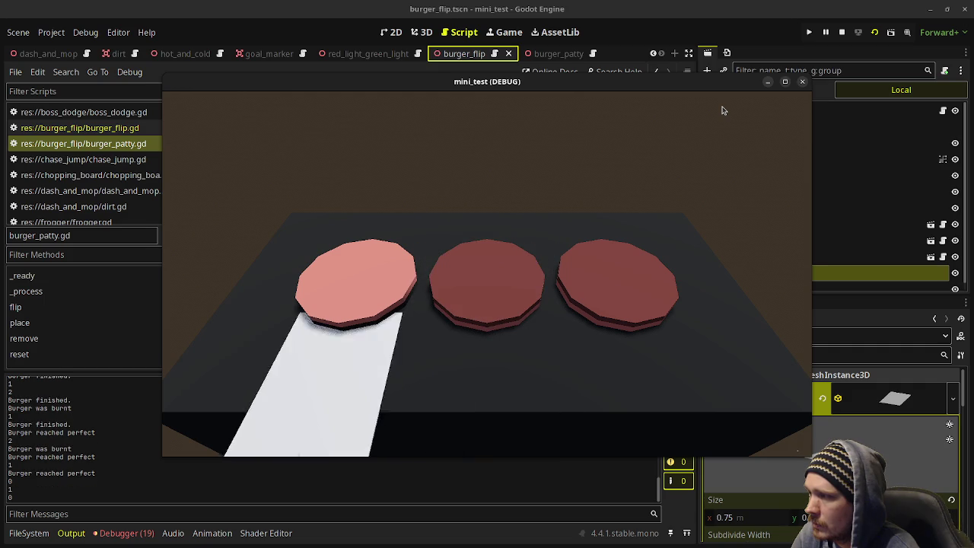
{"action": "key", "text": "space"}
{"action": "key", "text": "Right"}
{"action": "key", "text": "Right"}
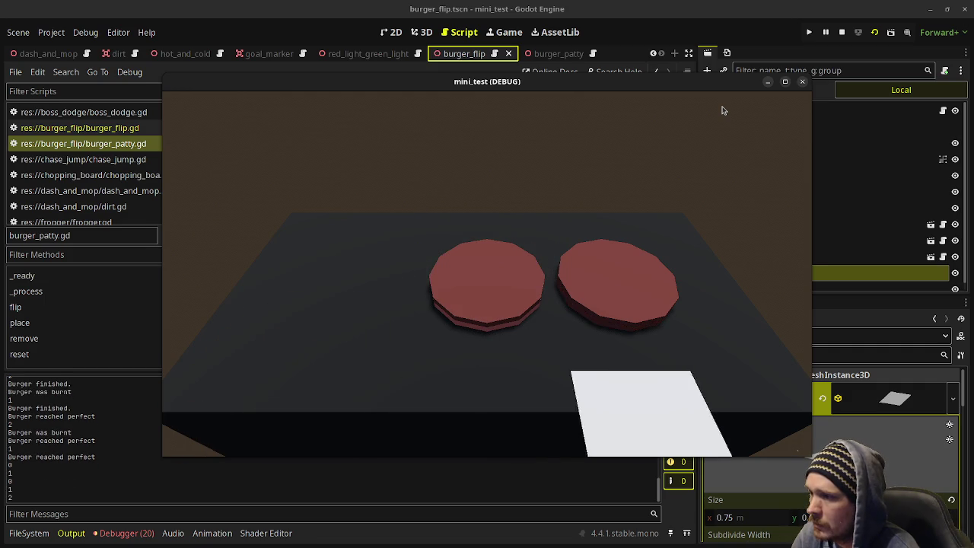
{"action": "key", "text": "space"}
{"action": "key", "text": "Left"}
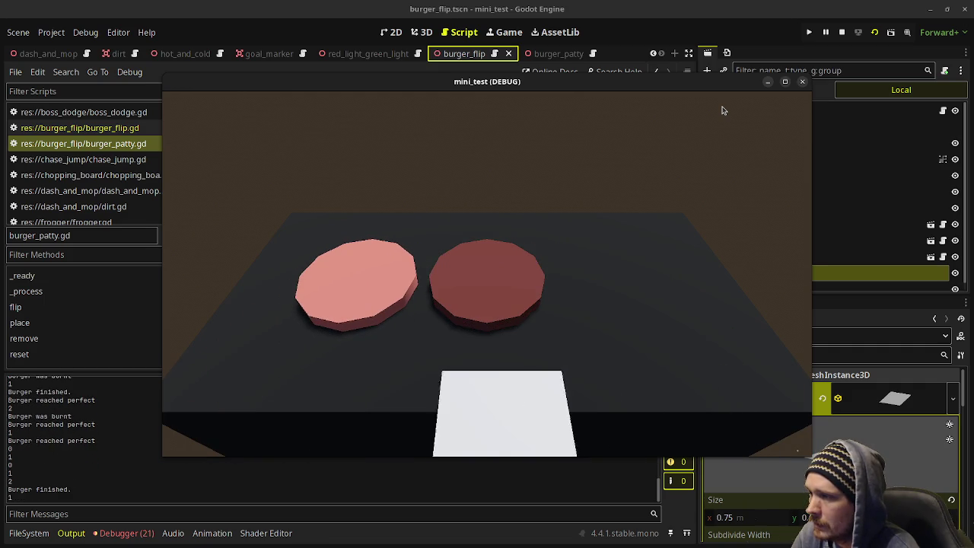
{"action": "key", "text": "space"}
Step: Flip and serve another full round including the browned middle patty, flip the new left patty, and stop the game
{"action": "key", "text": "Left"}
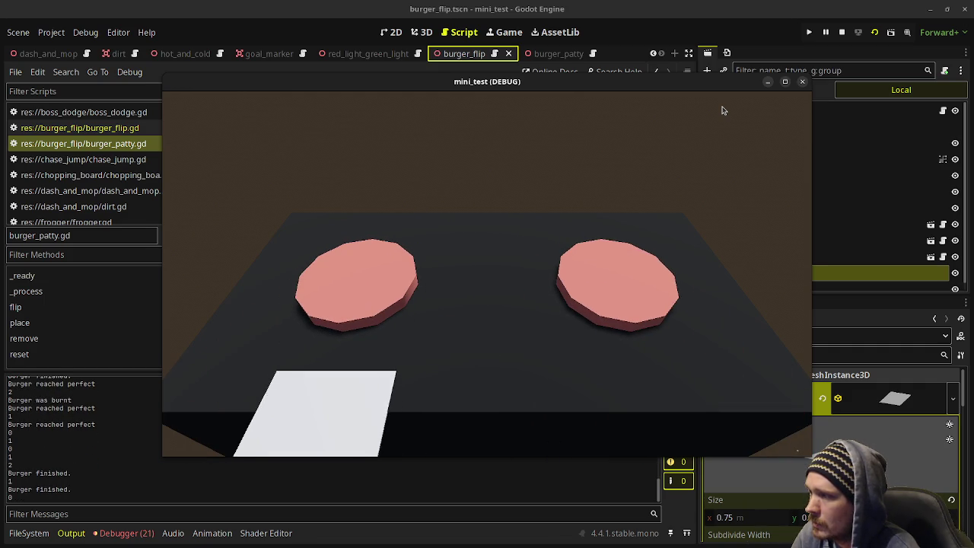
{"action": "key", "text": "space"}
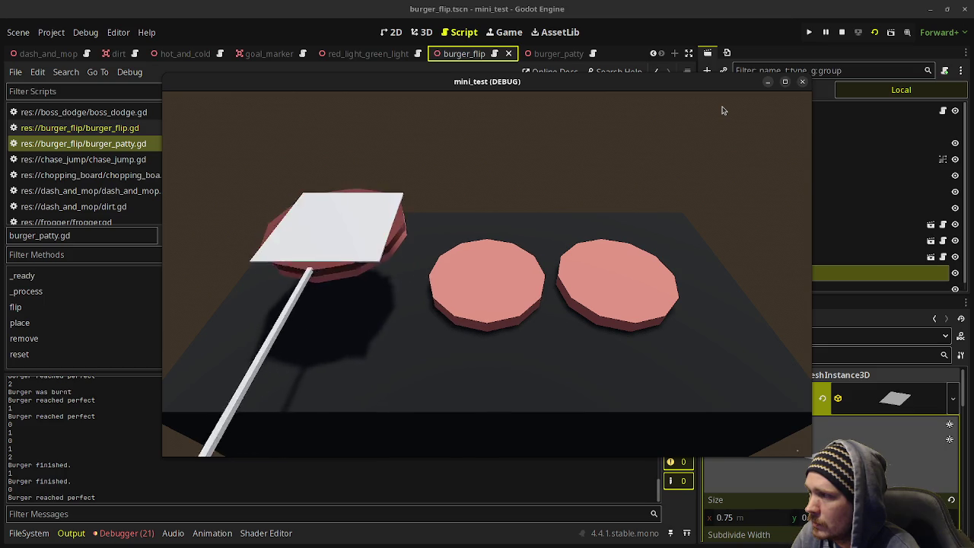
{"action": "key", "text": "Right"}
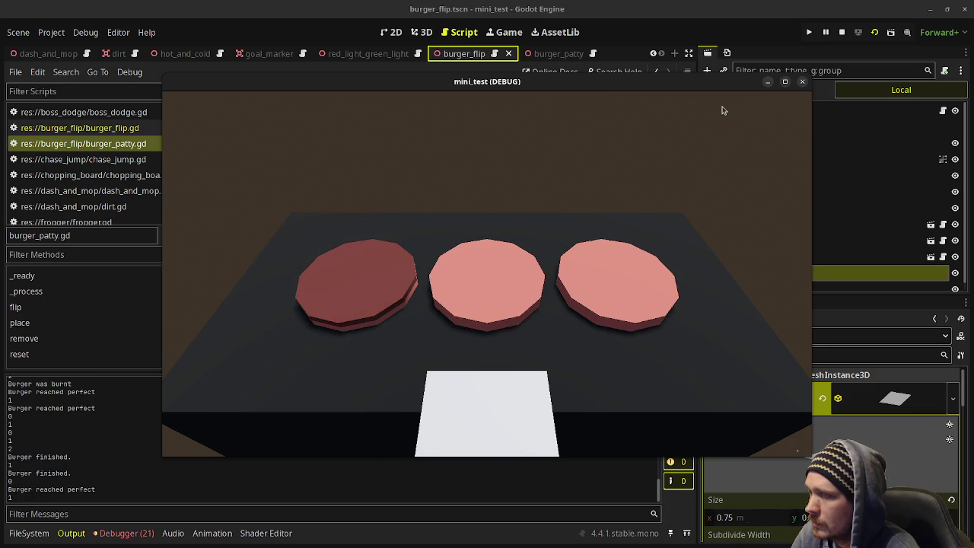
{"action": "key", "text": "Right"}
{"action": "key", "text": "space"}
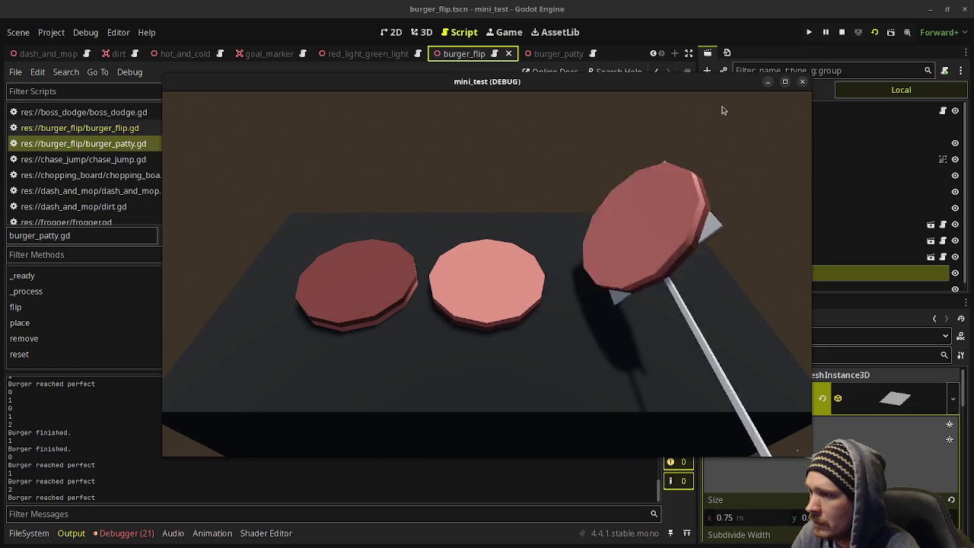
{"action": "key", "text": "Left"}
{"action": "key", "text": "space"}
{"action": "key", "text": "Left"}
{"action": "key", "text": "space"}
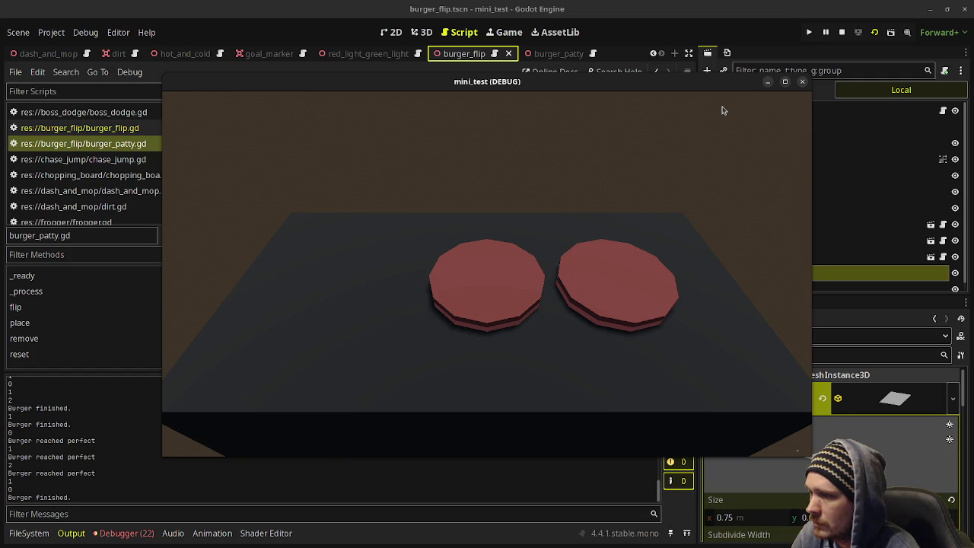
{"action": "key", "text": "Right"}
{"action": "key", "text": "Right"}
{"action": "key", "text": "space"}
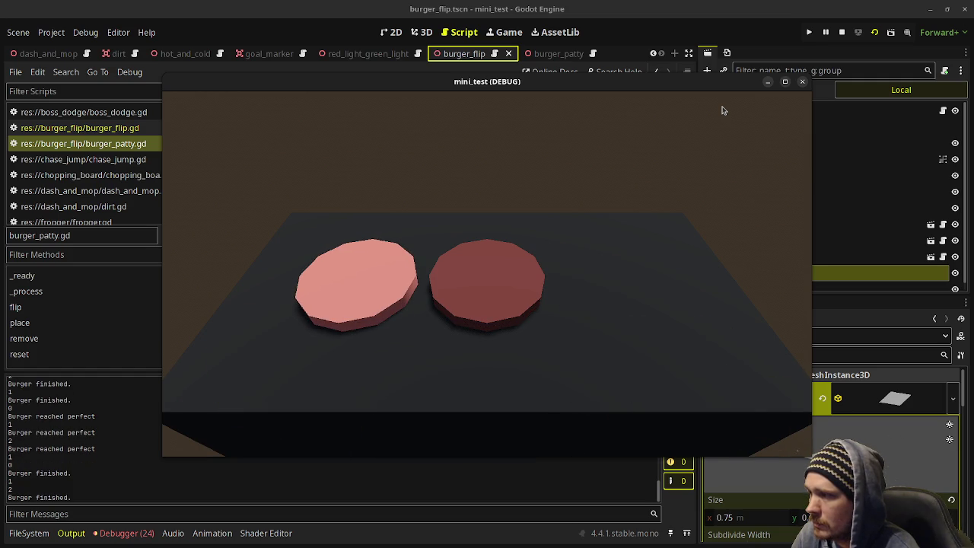
{"action": "key", "text": "Left"}
{"action": "key", "text": "space"}
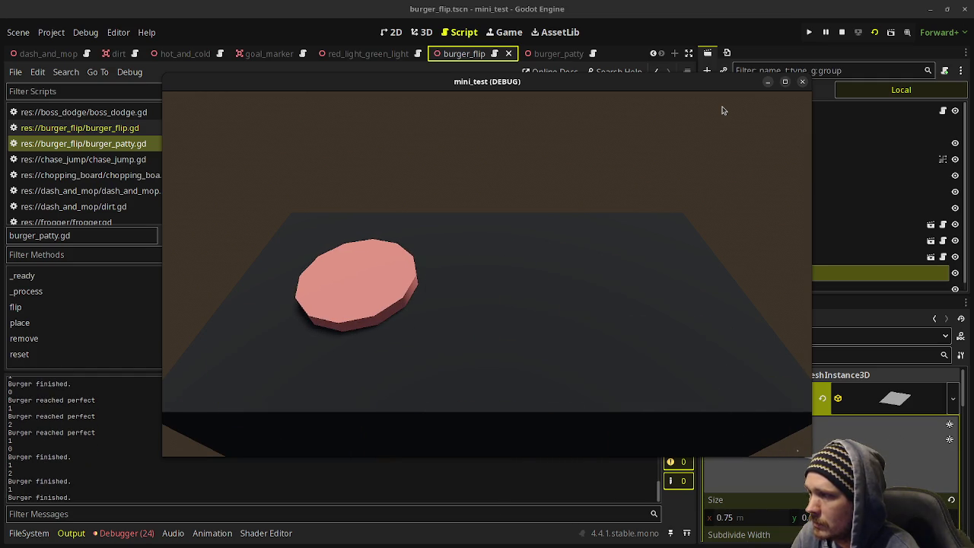
{"action": "key", "text": "Left"}
{"action": "key", "text": "Left"}
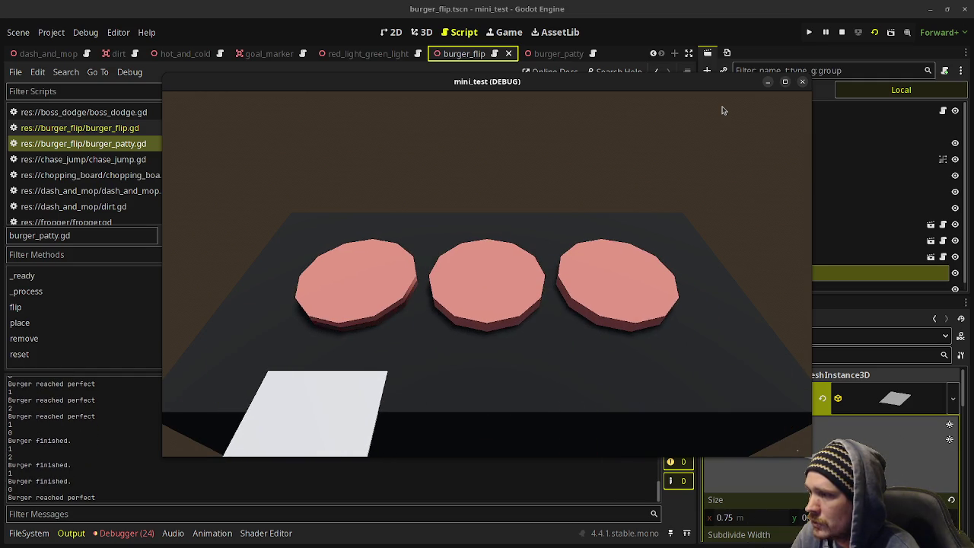
{"action": "key", "text": "space"}
{"action": "left_click", "coordinate": [842, 32]}
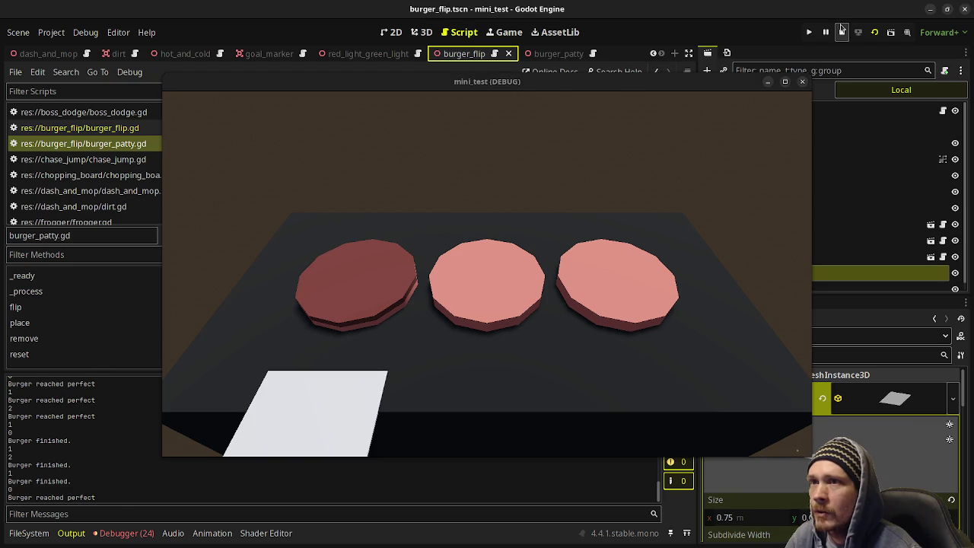
Step: Select the Camera3D node and add a new line after line 72's burnt-side check in burger_patty.gd
{"action": "left_click", "coordinate": [746, 189]}
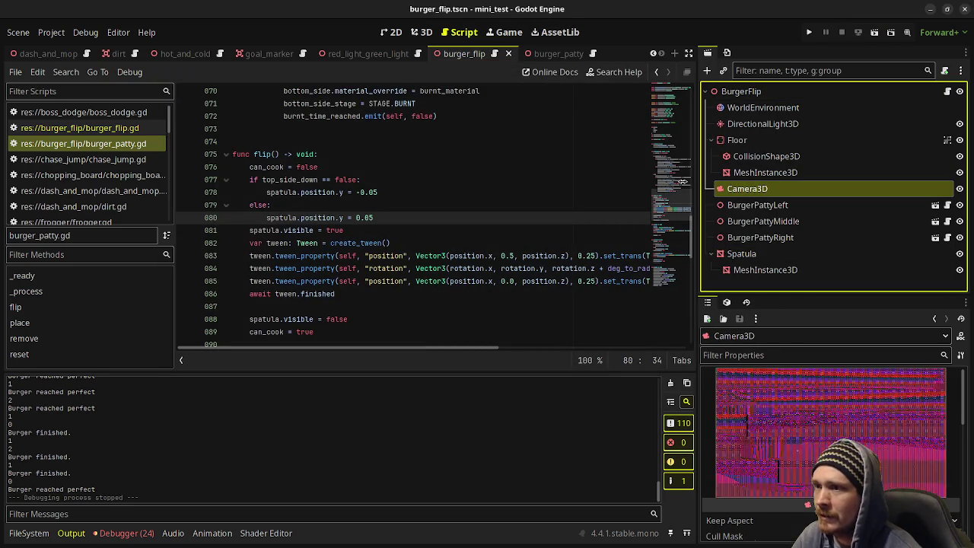
{"action": "scroll", "coordinate": [446, 167], "scroll_direction": "up", "scroll_amount": 13}
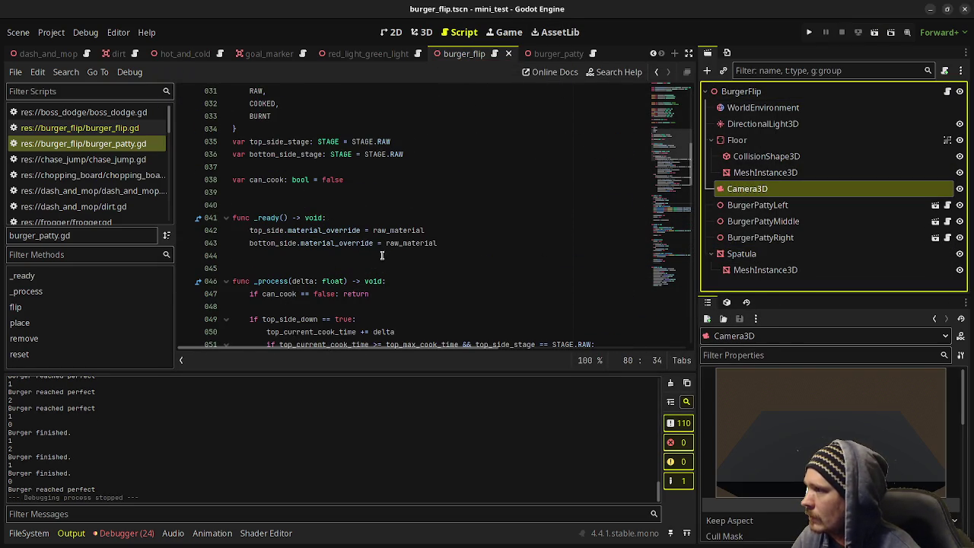
{"action": "scroll", "coordinate": [401, 246], "scroll_direction": "down", "scroll_amount": 11}
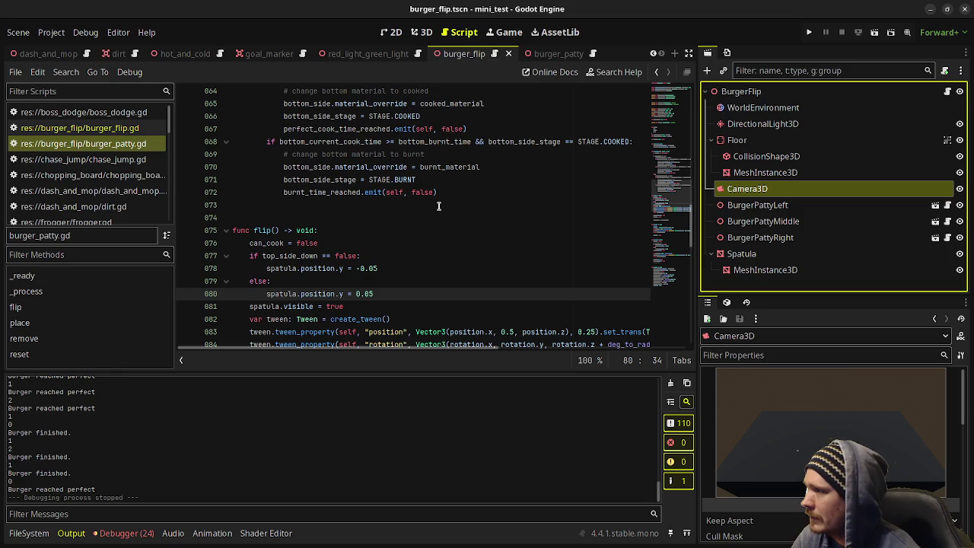
{"action": "left_click", "coordinate": [476, 192]}
{"action": "key", "text": "Return"}
{"action": "key", "text": "Return"}
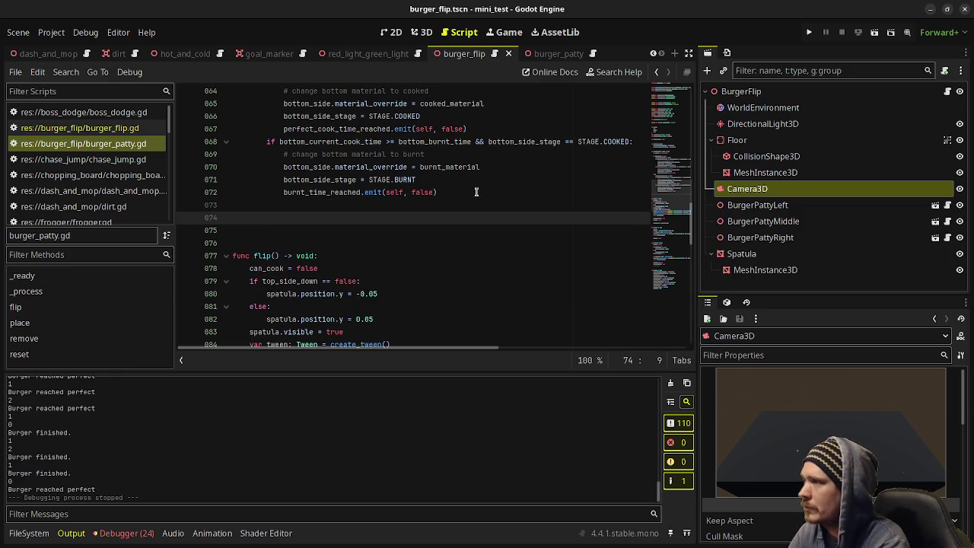
{"action": "scroll", "coordinate": [476, 192], "scroll_direction": "up", "scroll_amount": 8}
{"action": "scroll", "coordinate": [484, 202], "scroll_direction": "down", "scroll_amount": 5}
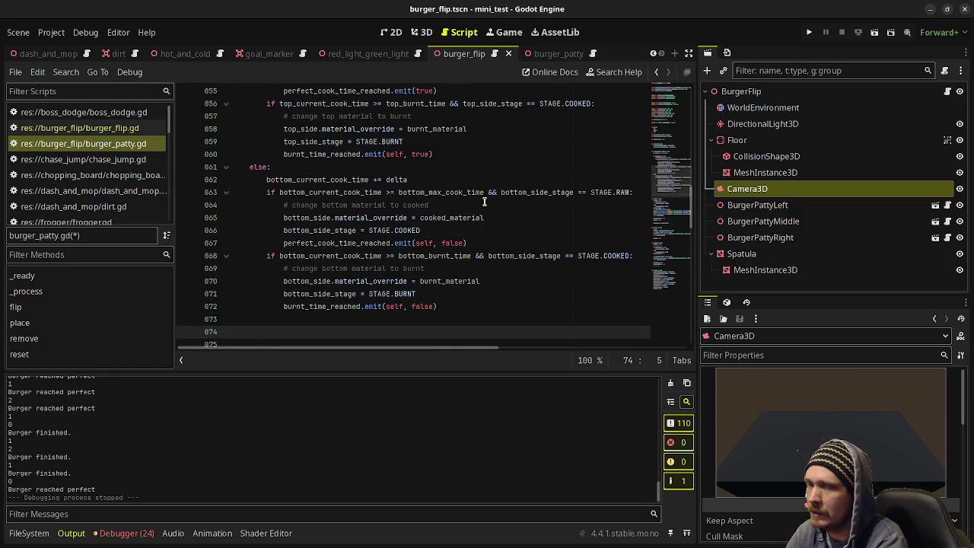
Step: Switch to burger_flip.gd and scroll up to its class_name header
{"action": "scroll", "coordinate": [484, 202], "scroll_direction": "up", "scroll_amount": 14}
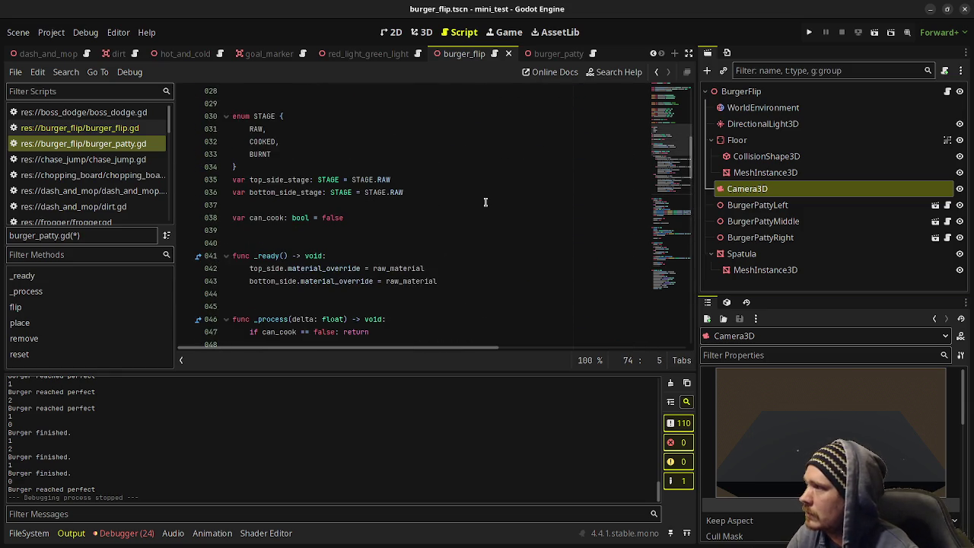
{"action": "left_click", "coordinate": [80, 128]}
{"action": "scroll", "coordinate": [402, 196], "scroll_direction": "up", "scroll_amount": 10}
{"action": "scroll", "coordinate": [403, 197], "scroll_direction": "up", "scroll_amount": 20}
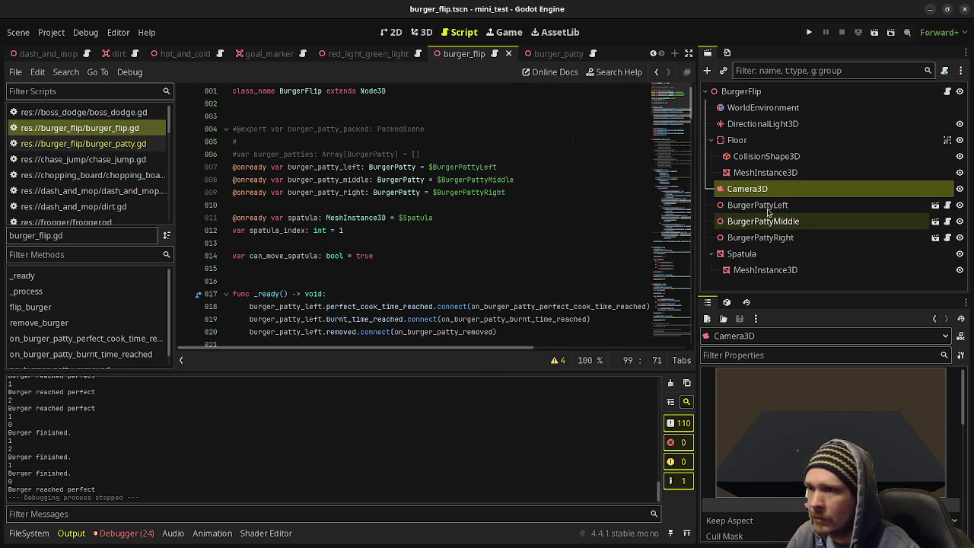
Step: Drag Camera3D into burger_flip.gd to create an onready camera_3d reference
{"action": "left_click_drag", "start_coordinate": [746, 189], "coordinate": [395, 270]}
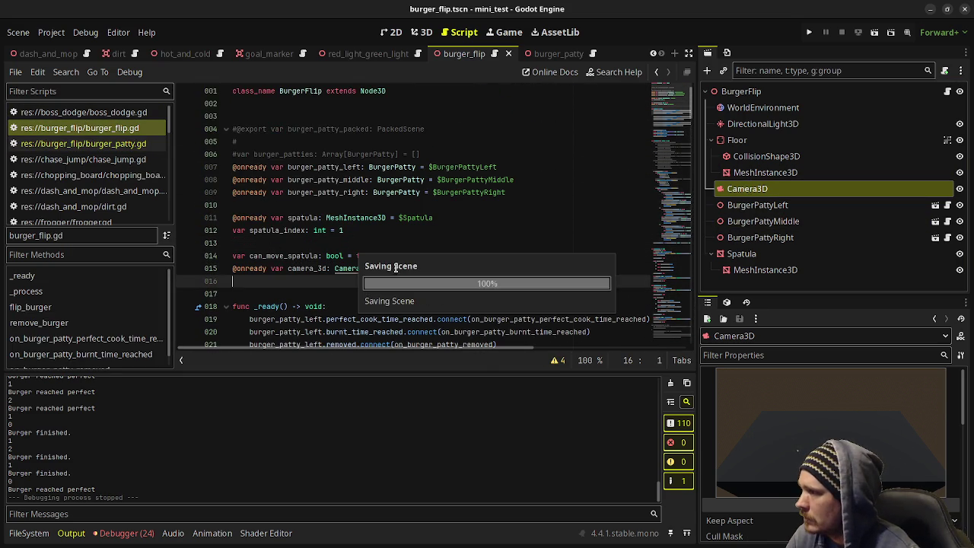
{"action": "scroll", "coordinate": [378, 223], "scroll_direction": "down", "scroll_amount": 10}
{"action": "scroll", "coordinate": [378, 224], "scroll_direction": "down", "scroll_amount": 14}
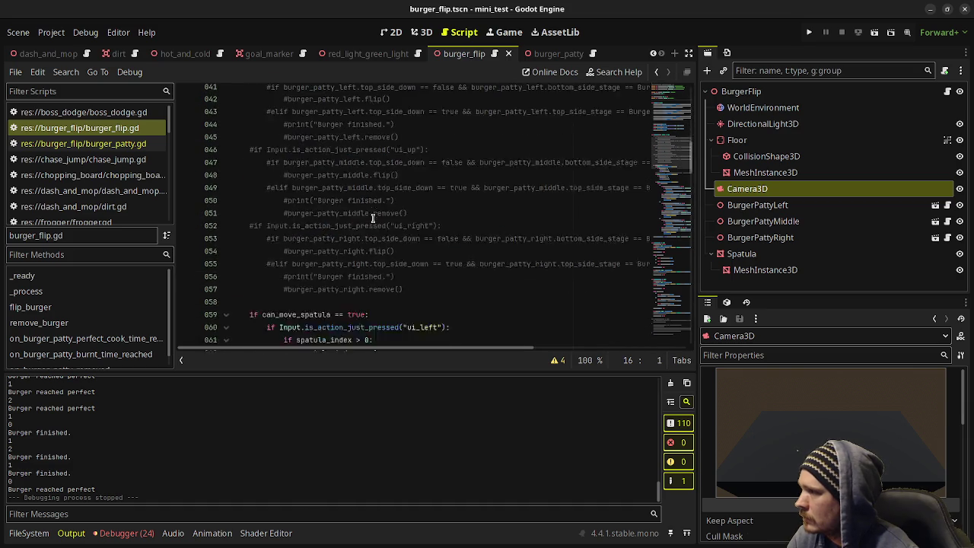
{"action": "scroll", "coordinate": [395, 215], "scroll_direction": "down", "scroll_amount": 9}
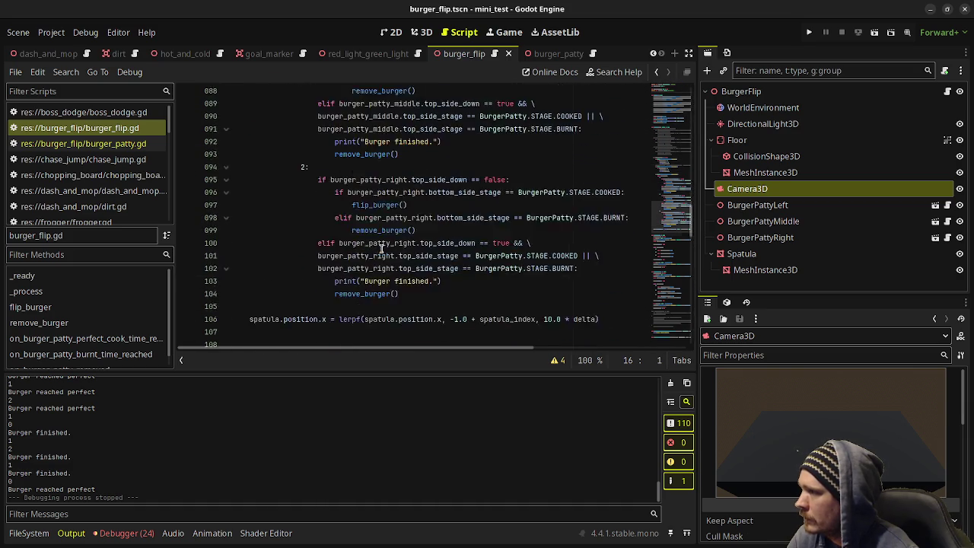
{"action": "scroll", "coordinate": [535, 246], "scroll_direction": "up", "scroll_amount": 2}
Step: Add camera_3d.rotation.y = deg_to_rad(-5.0) + (5.0 * spatula_index) below the spatula movement, save, and run
{"action": "left_click", "coordinate": [616, 243]}
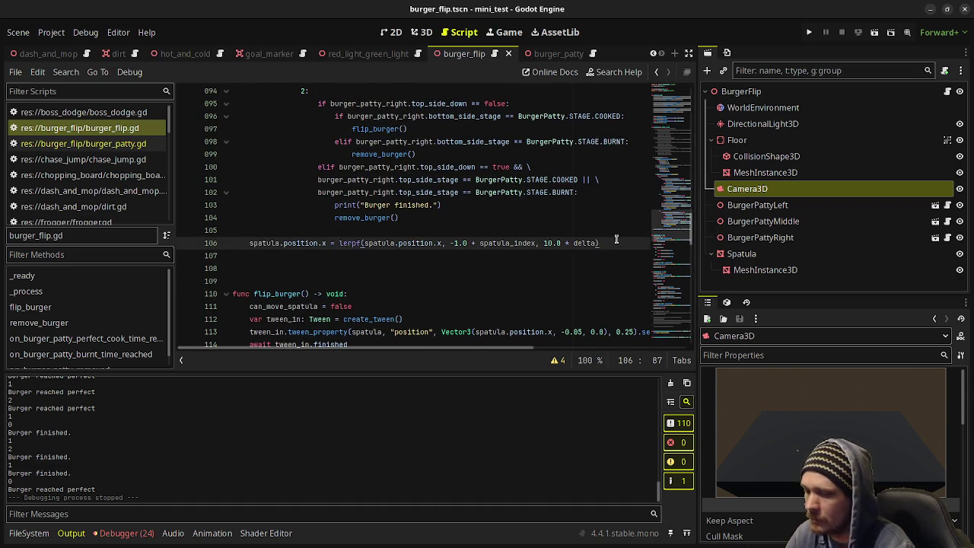
{"action": "key", "text": "Return"}
{"action": "key", "text": "Return"}
{"action": "type", "text": "ca"}
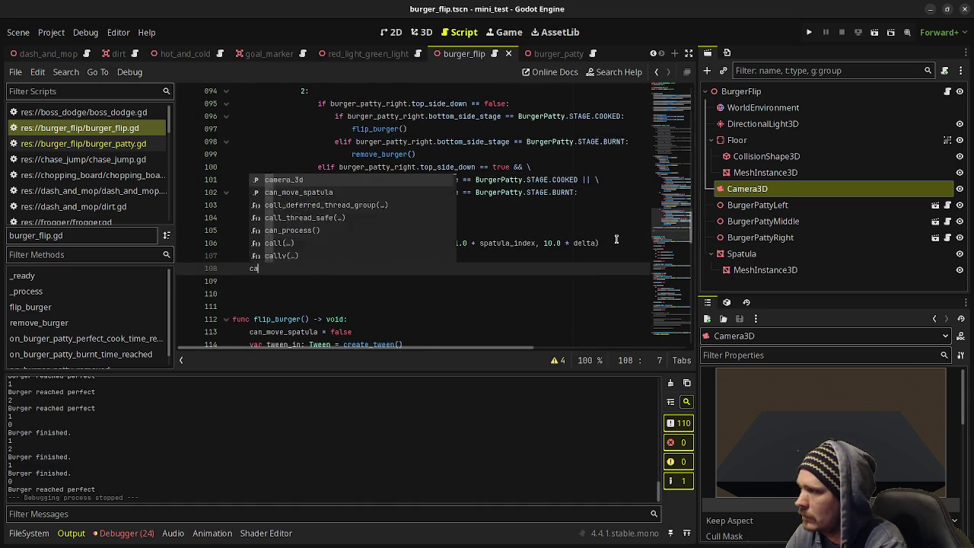
{"action": "type", "text": "mera_3d.rotation.y"}
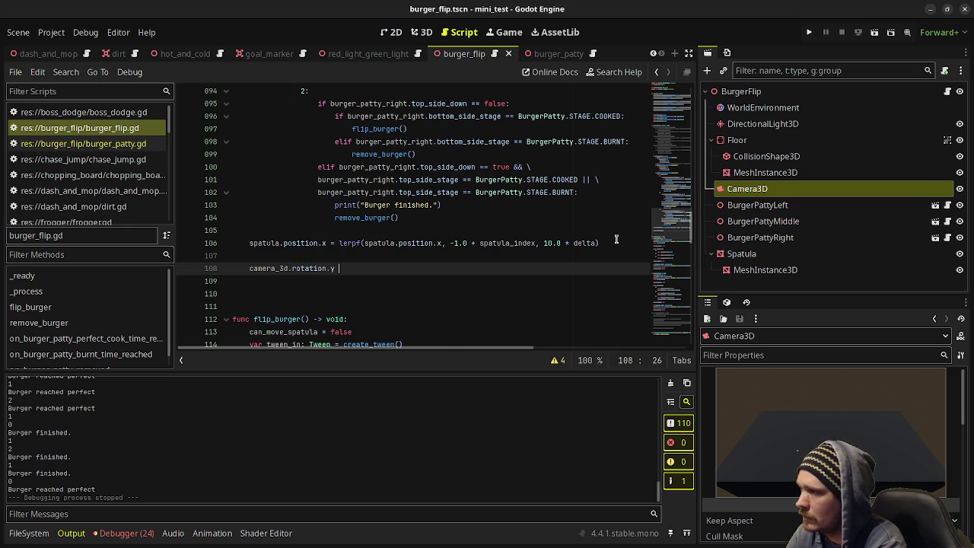
{"action": "type", "text": "= "}
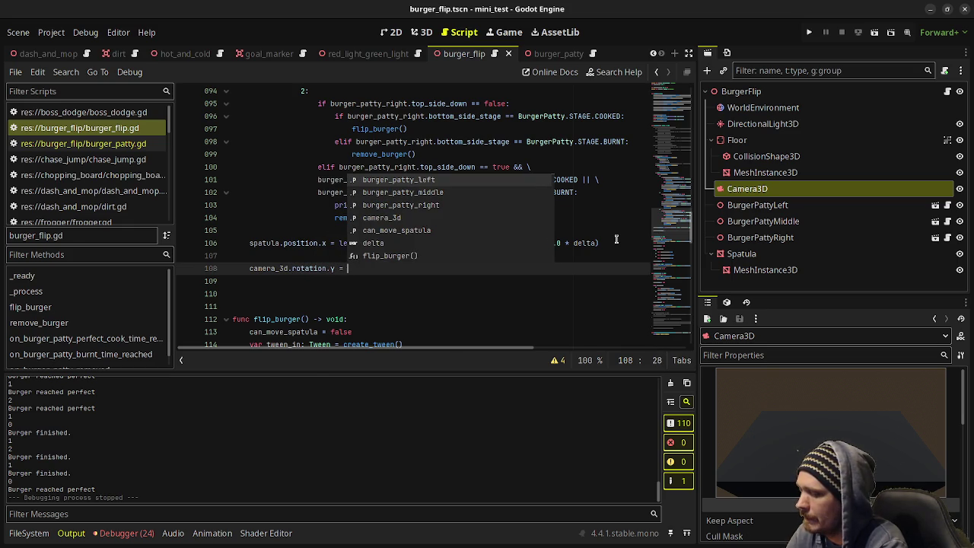
{"action": "type", "text": "-5"}
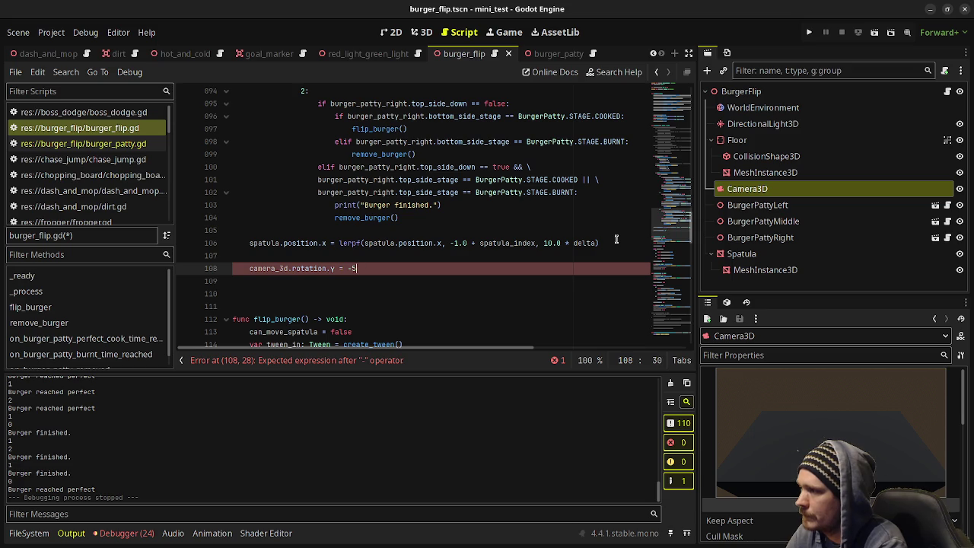
{"action": "key", "text": "BackSpace"}
{"action": "key", "text": "BackSpace"}
{"action": "type", "text": "deg_to_"}
{"action": "key", "text": "Return"}
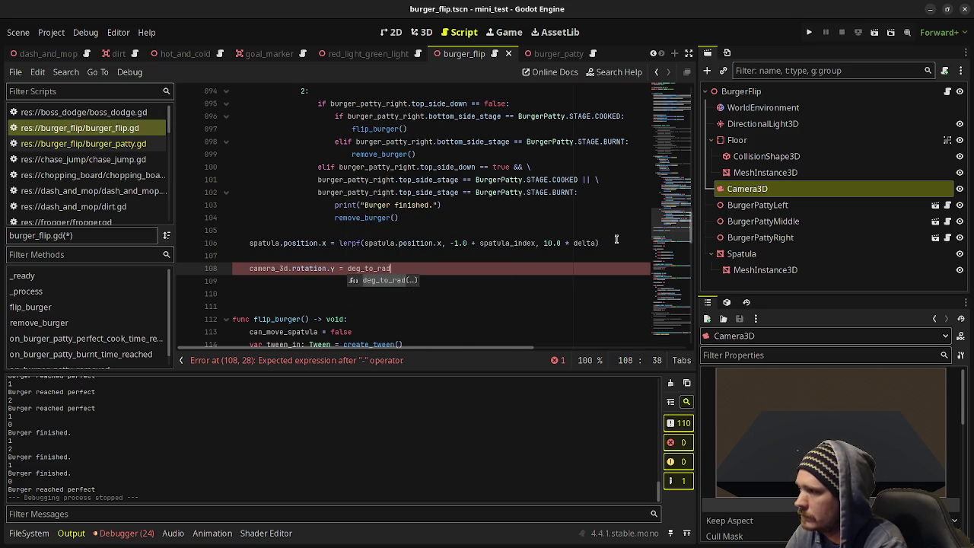
{"action": "type", "text": "-5.0) + (5.0"}
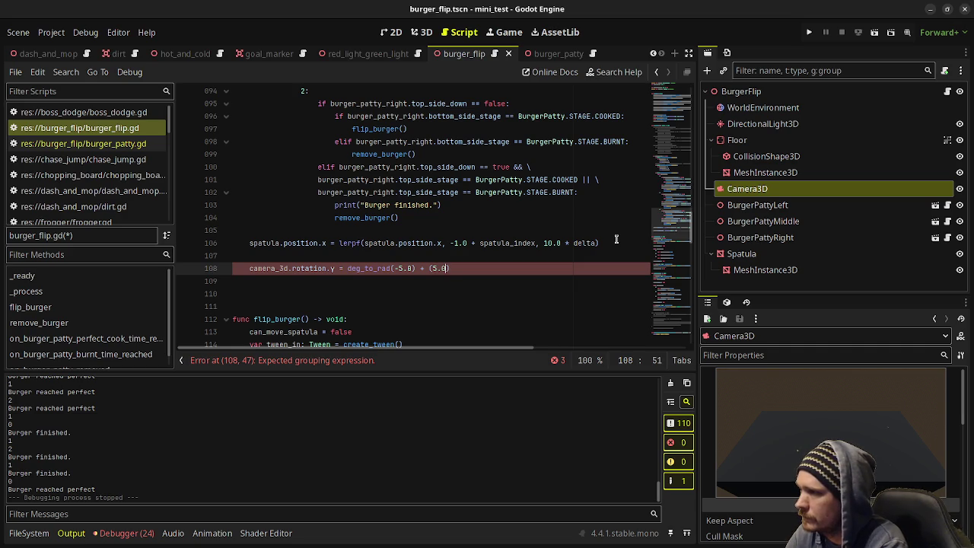
{"action": "type", "text": "spatula_index"}
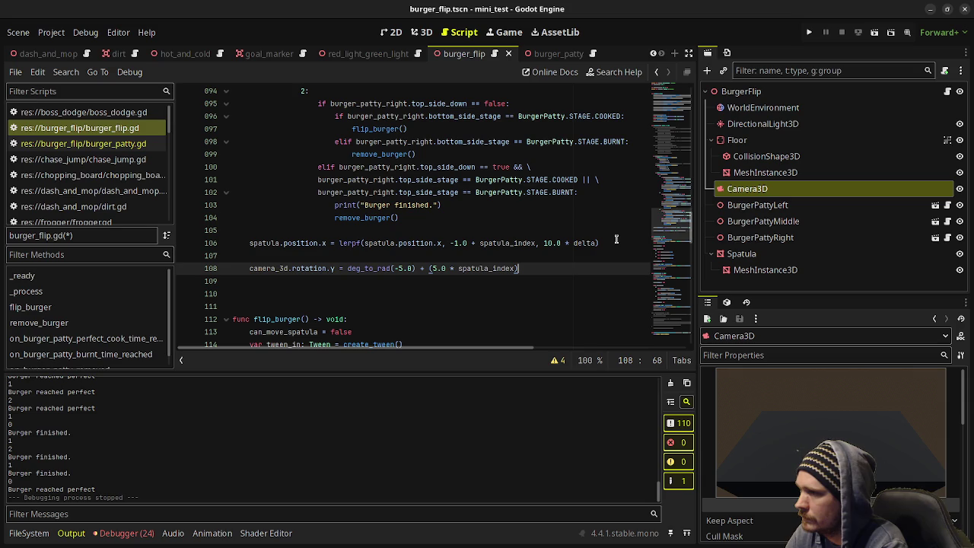
{"action": "key", "text": "ctrl+s"}
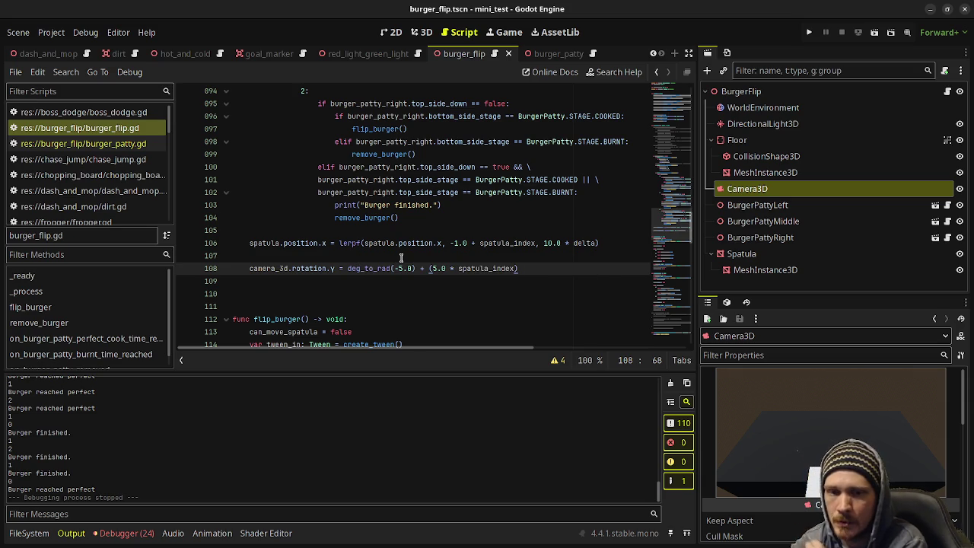
{"action": "key", "text": "F6"}
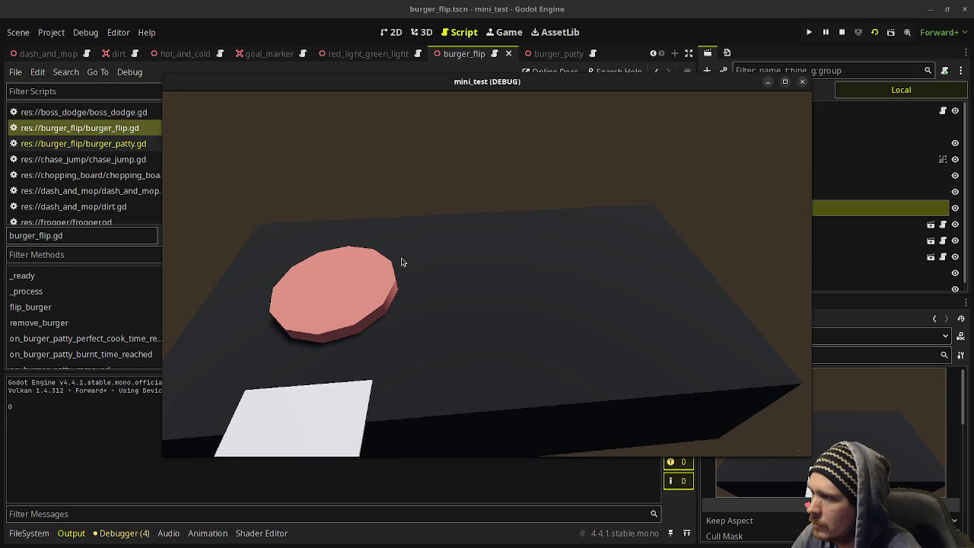
Step: Change the camera line to deg_to_rad(5.0) - (deg_to_rad(5.0) * spatula_index) and re-test the tilt
{"action": "left_click", "coordinate": [402, 262]}
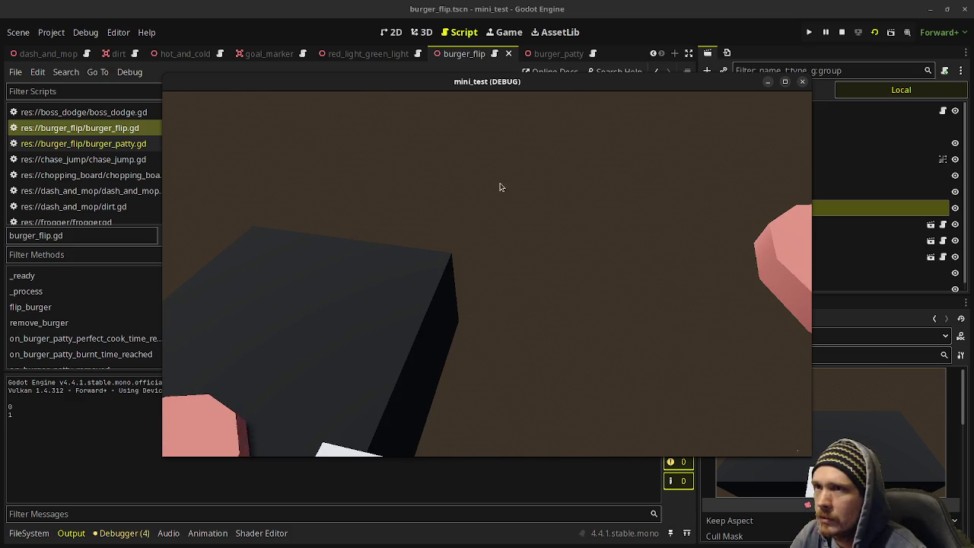
{"action": "key", "text": "F8"}
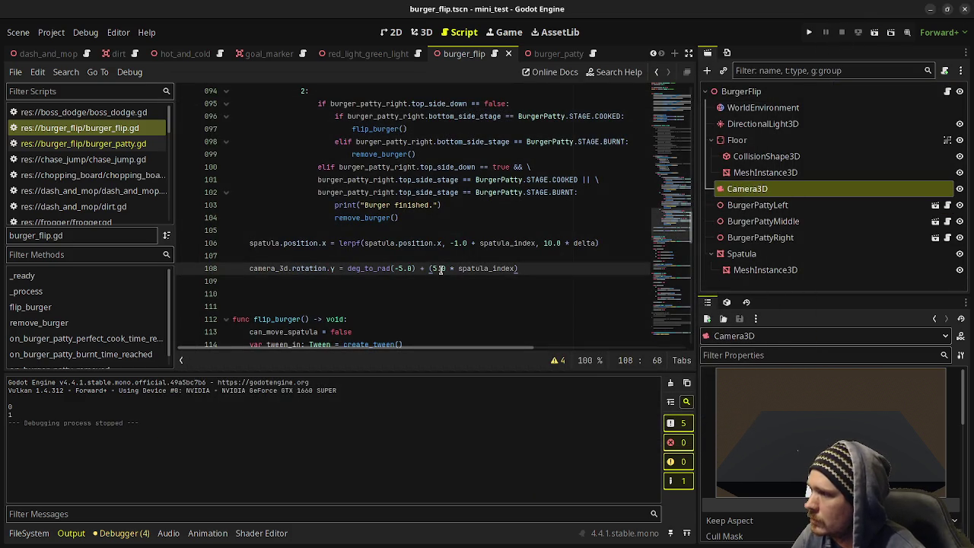
{"action": "type", "text": "deg_to_rad(5.0"}
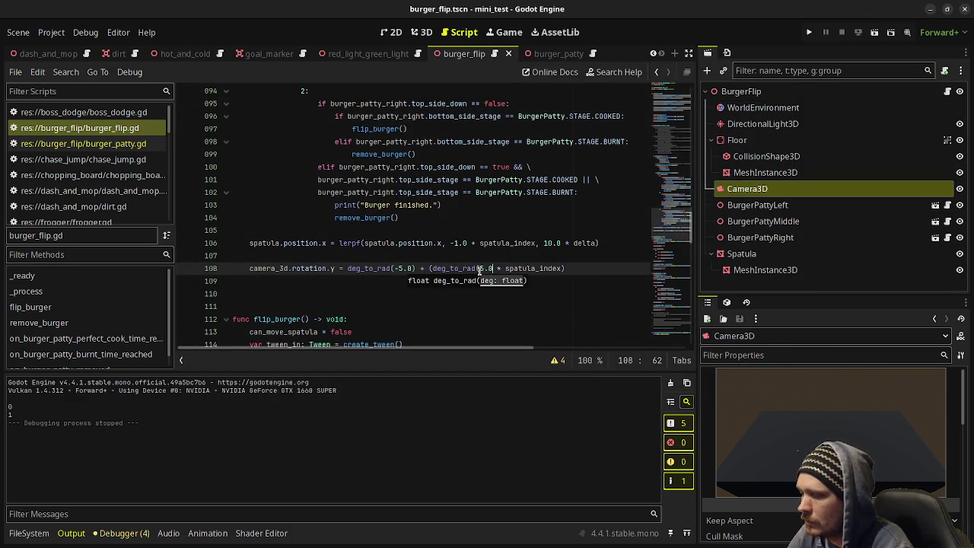
{"action": "type", "text": ")"}
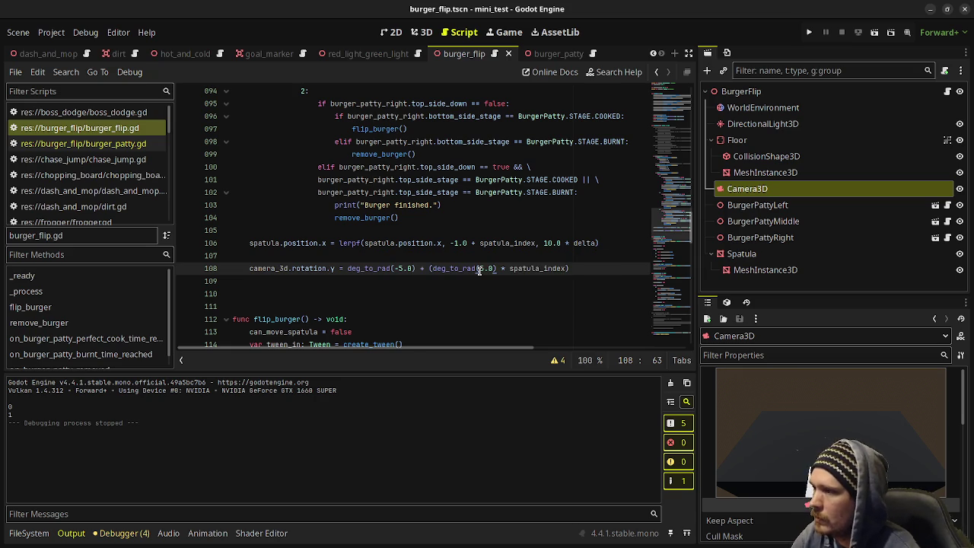
{"action": "key", "text": "F6"}
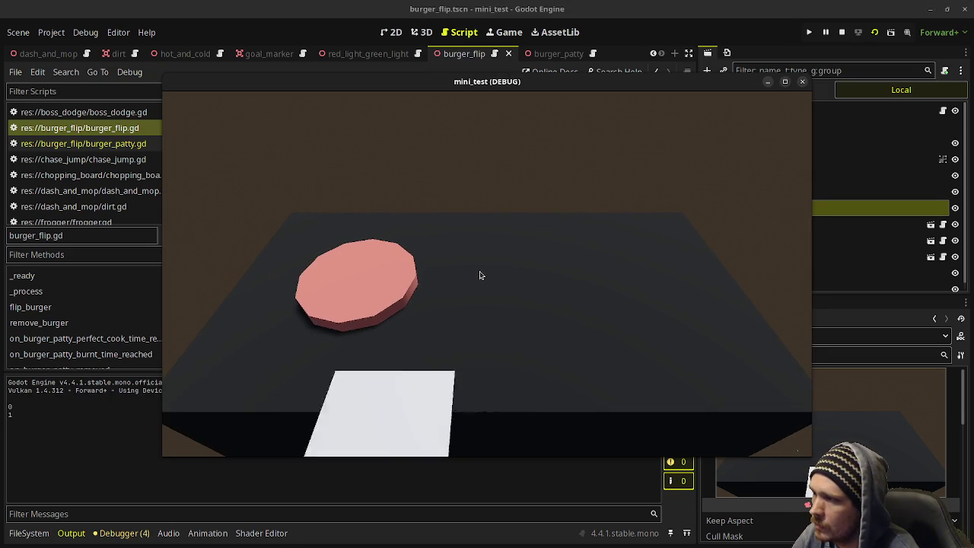
{"action": "left_click", "coordinate": [842, 33]}
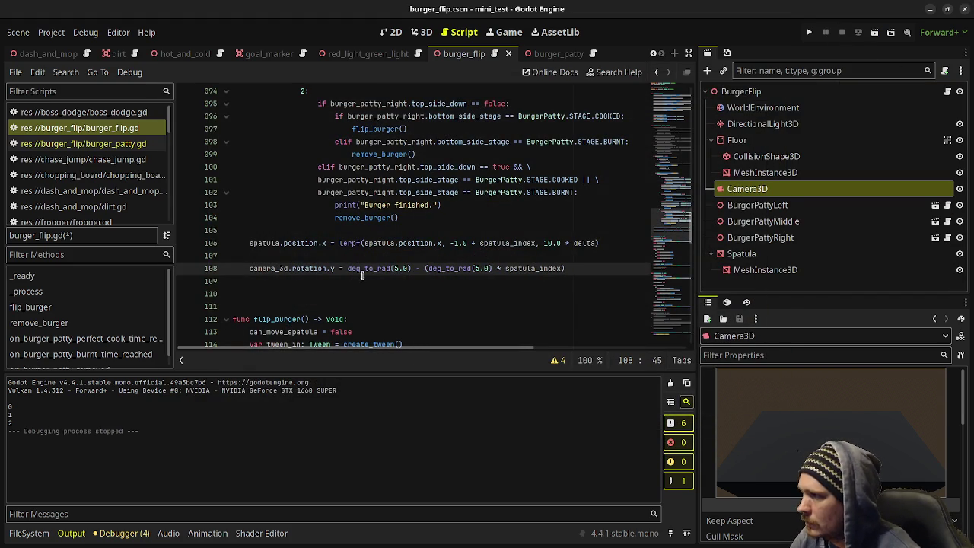
Step: Wrap line 108's rotation target in lerp_angle(camera_3d.rotation.y, ..., 10.0 * delta) and save
{"action": "type", "text": "lerp"}
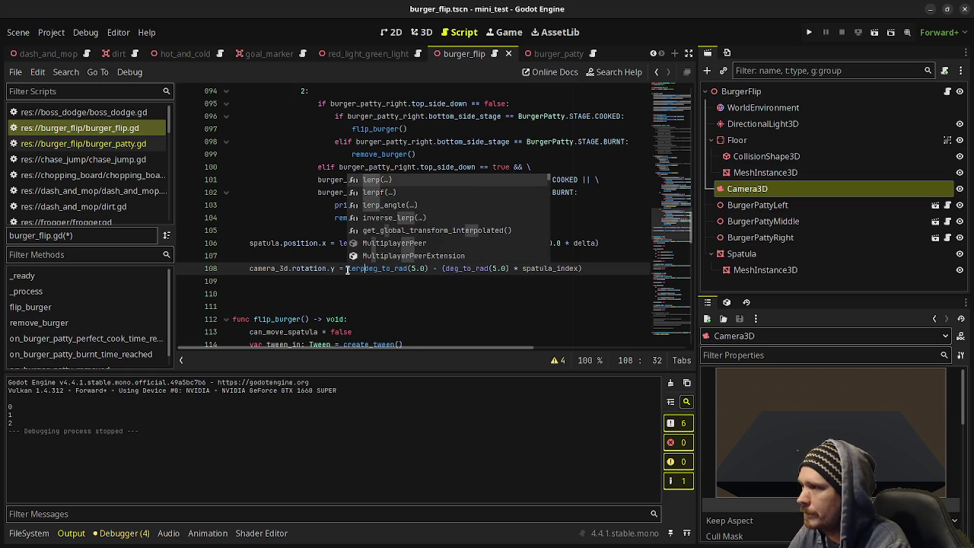
{"action": "key", "text": "Down"}
{"action": "key", "text": "Down"}
{"action": "key", "text": "Tab"}
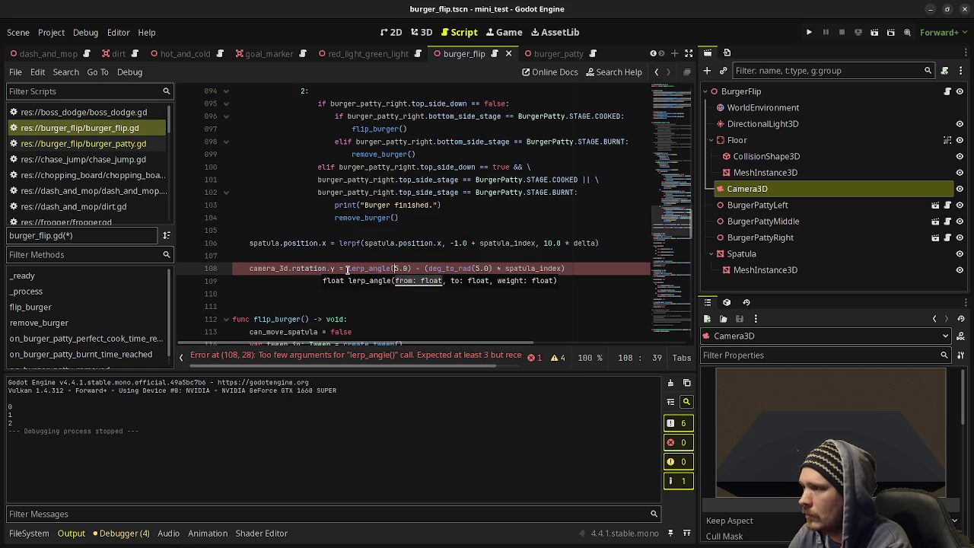
{"action": "type", "text": "camera_3d"}
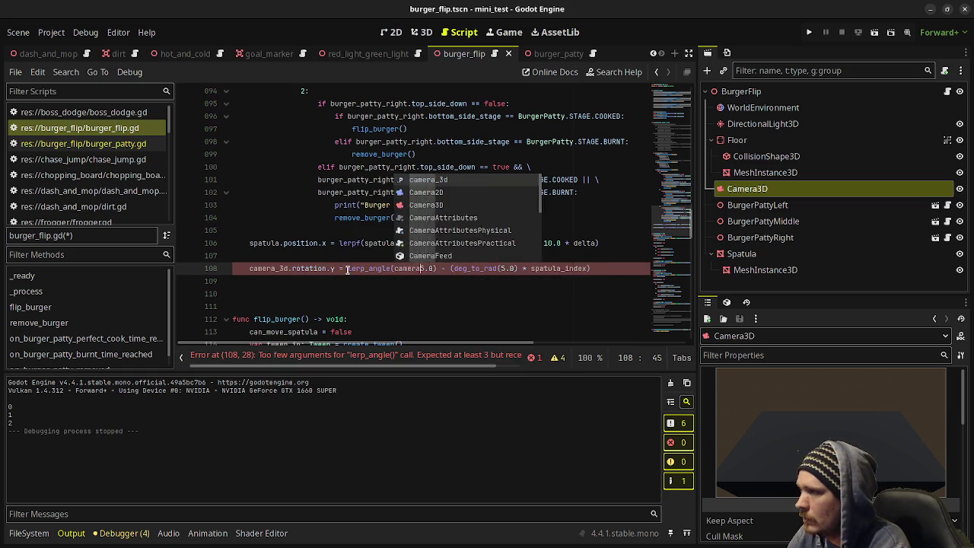
{"action": "type", "text": "3d.rotation"}
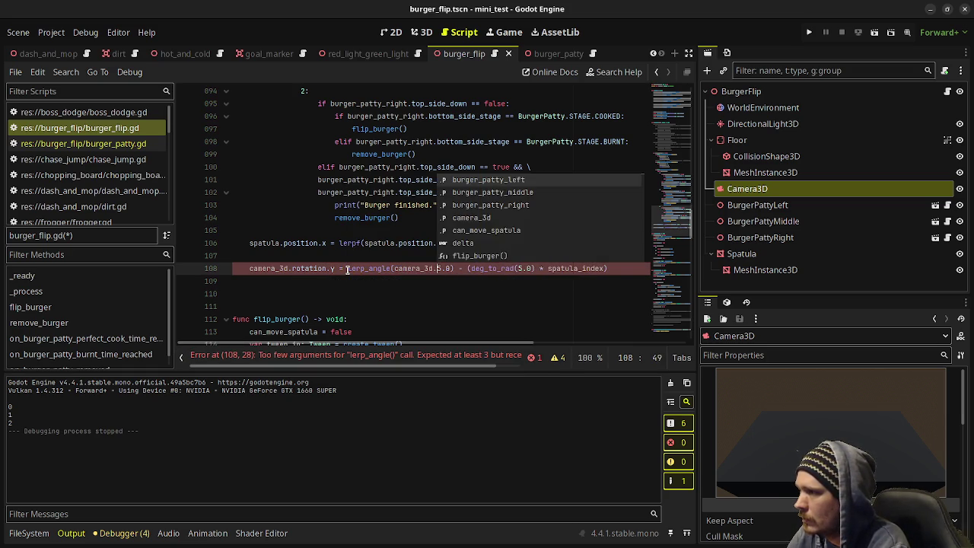
{"action": "type", "text": ".y,"}
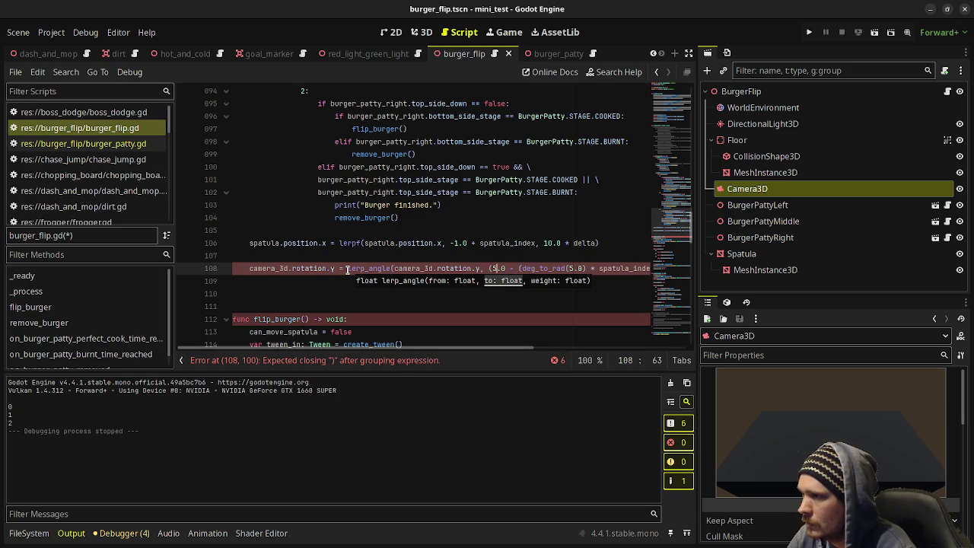
{"action": "left_click_drag", "start_coordinate": [420, 349], "coordinate": [495, 349]}
{"action": "left_click", "coordinate": [627, 270]}
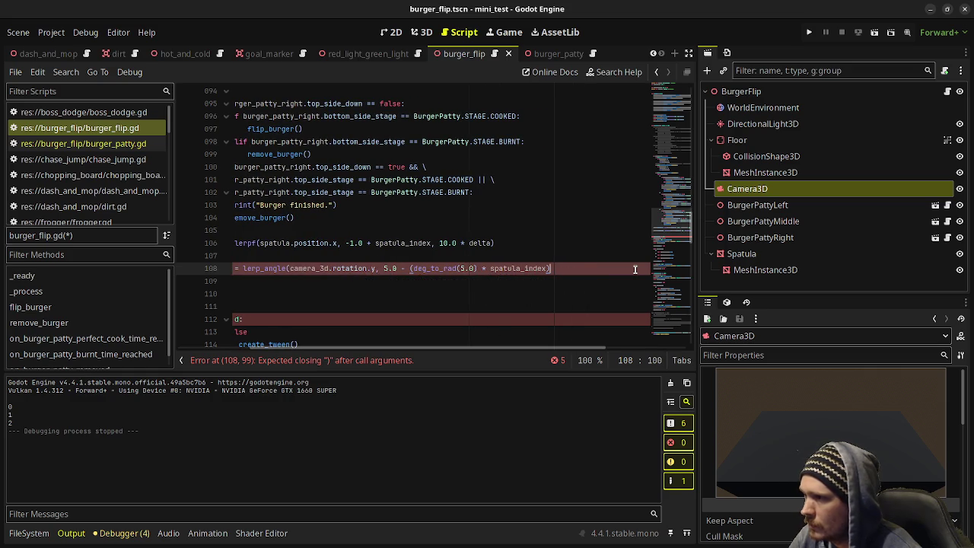
{"action": "type", "text": ", 10.0 "}
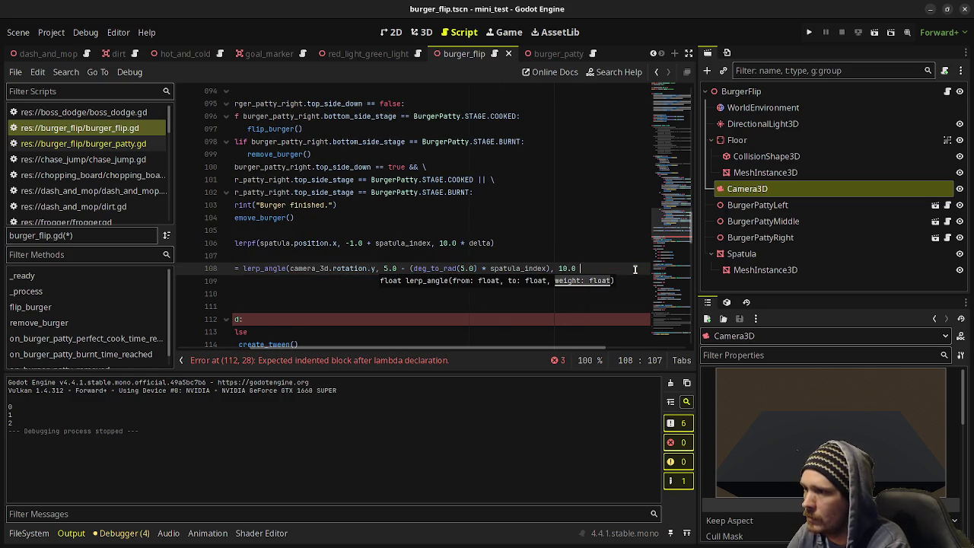
{"action": "type", "text": "* delta)"}
{"action": "key", "text": "ctrl+s"}
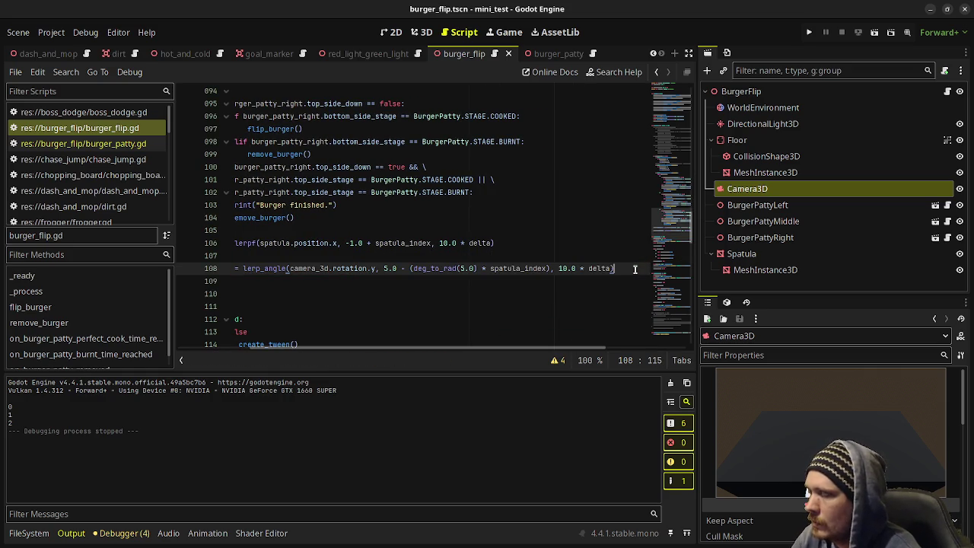
{"action": "key", "text": "F6"}
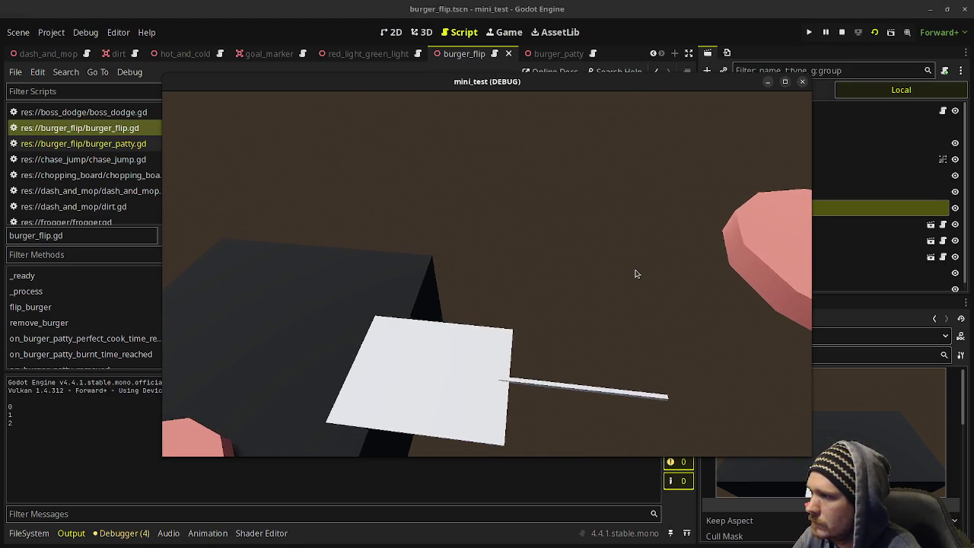
{"action": "key", "text": "F8"}
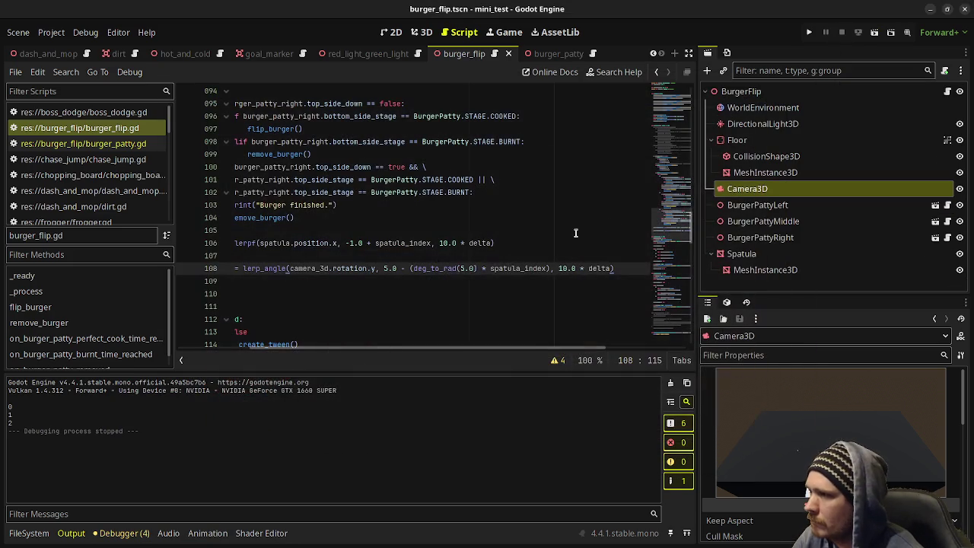
Step: Change the lerp_angle base angle from 5.0 to deg_to_rad(5.0), save, and run the scene with F6
{"action": "type", "text": "deg_to"}
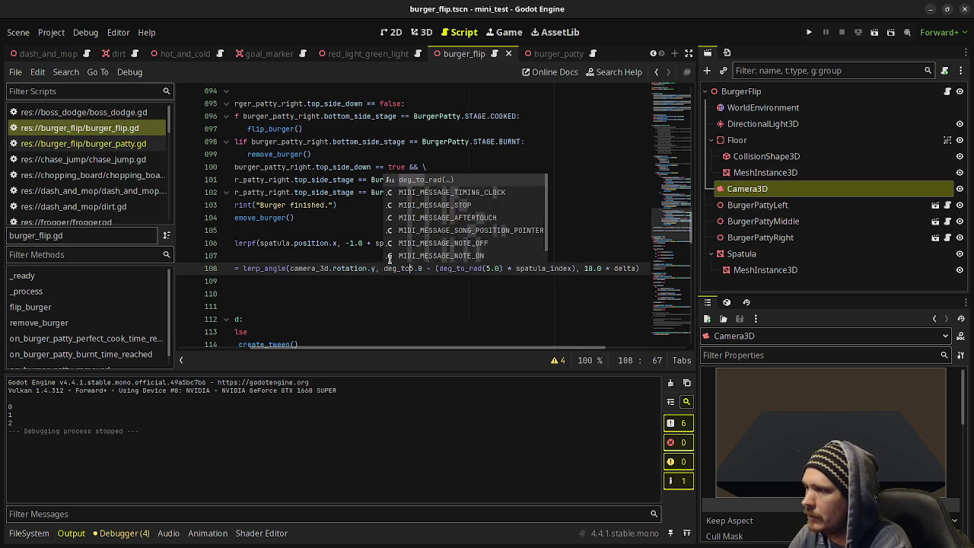
{"action": "key", "text": "Return"}
{"action": "key", "text": "Right"}
{"action": "type", "text": ")"}
{"action": "key", "text": "ctrl+s"}
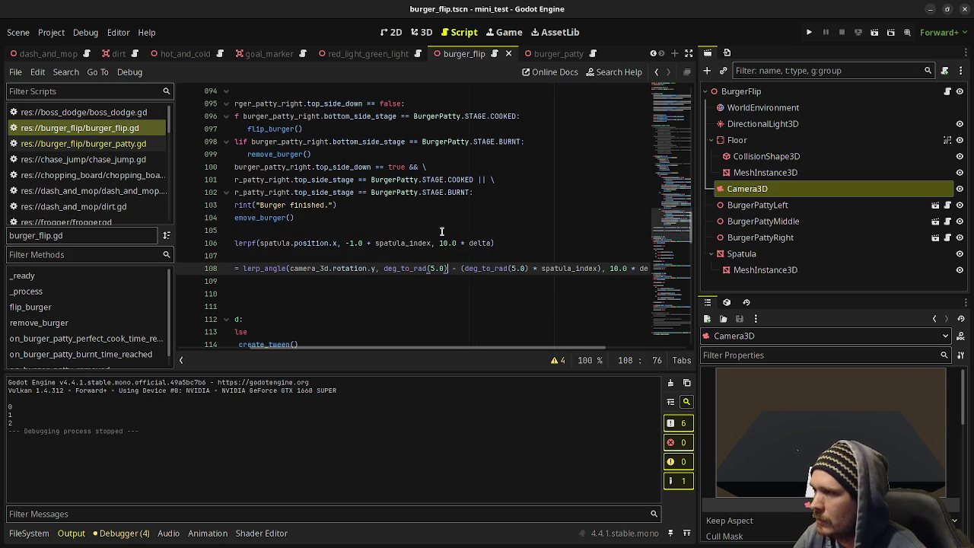
{"action": "key", "text": "F6"}
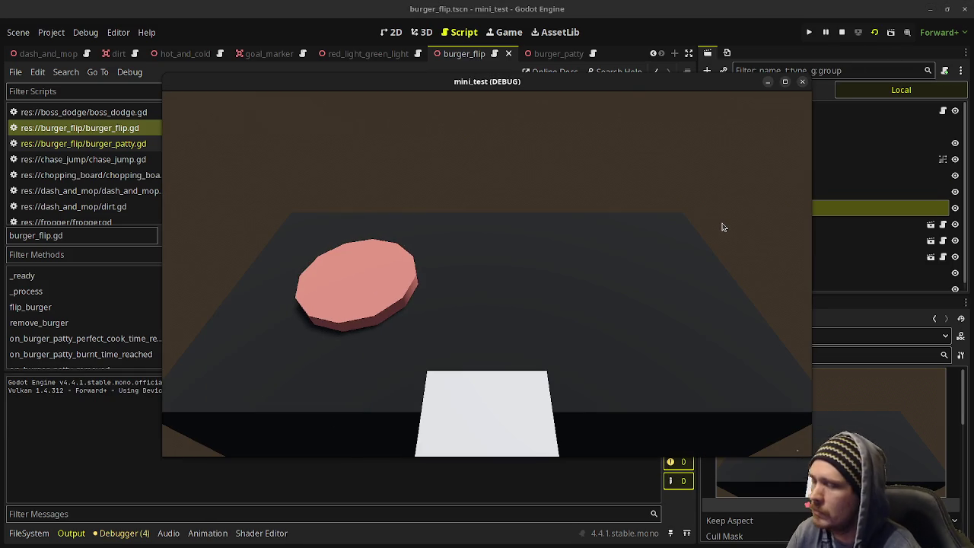
Step: Flip the left, middle and right patties in the first round
{"action": "key", "text": "Right"}
{"action": "key", "text": "Right"}
{"action": "key", "text": "Left"}
{"action": "key", "text": "Left"}
{"action": "key", "text": "Left"}
{"action": "key", "text": "space"}
{"action": "key", "text": "Right"}
{"action": "key", "text": "Right"}
{"action": "key", "text": "Left"}
{"action": "key", "text": "Right"}
{"action": "key", "text": "Left"}
{"action": "key", "text": "space"}
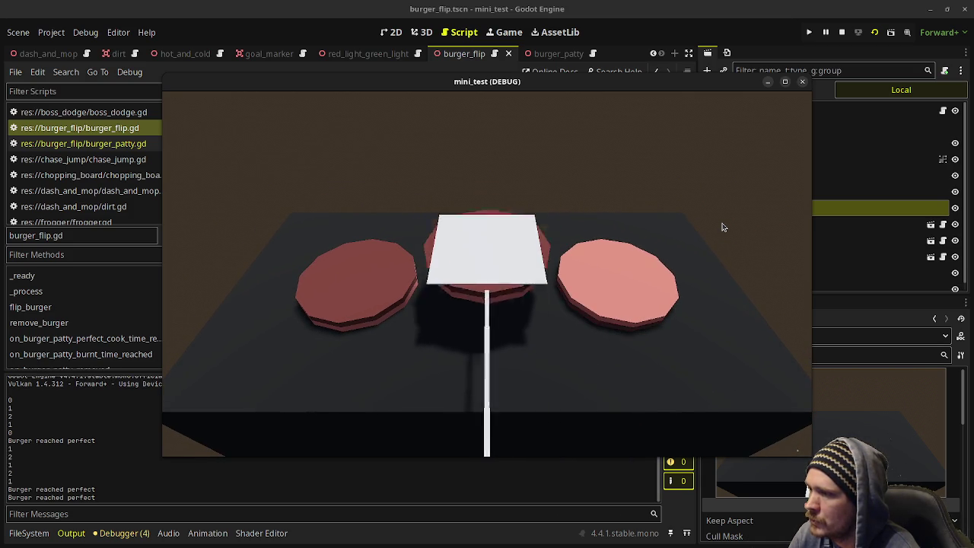
{"action": "key", "text": "Right"}
{"action": "key", "text": "space"}
{"action": "key", "text": "Left"}
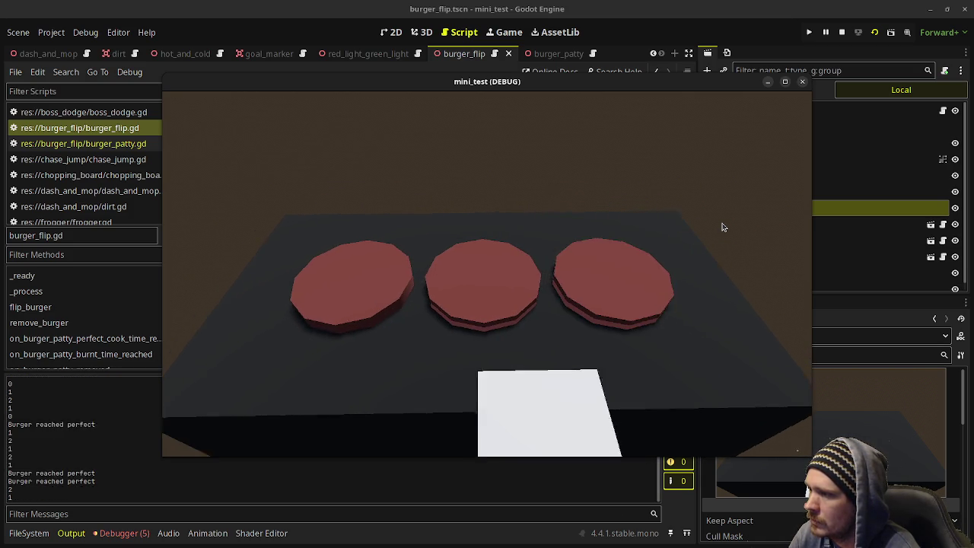
Step: Serve the finished left, middle and right patties off the grill
{"action": "key", "text": "Left"}
{"action": "key", "text": "space"}
{"action": "key", "text": "Right"}
{"action": "key", "text": "Right"}
{"action": "key", "text": "Left"}
{"action": "key", "text": "space"}
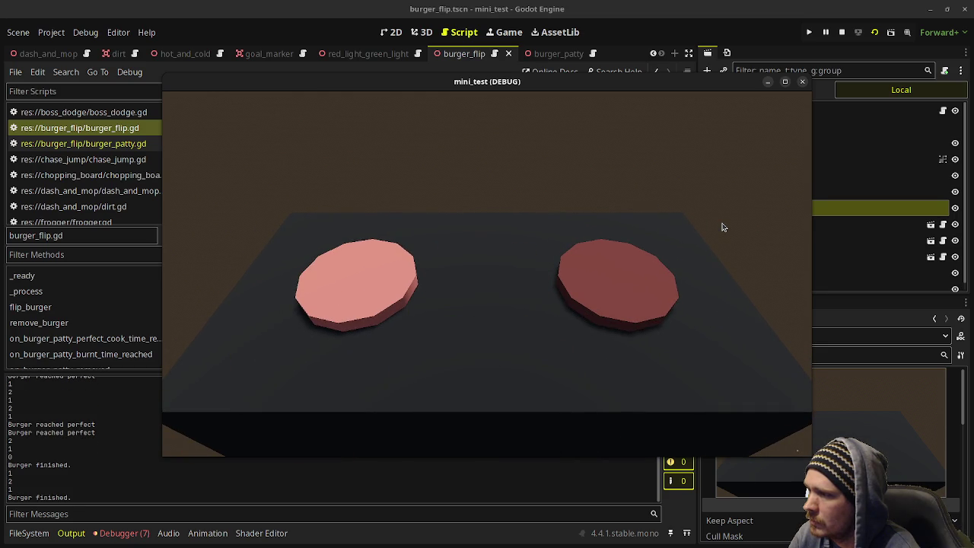
{"action": "key", "text": "Right"}
{"action": "key", "text": "space"}
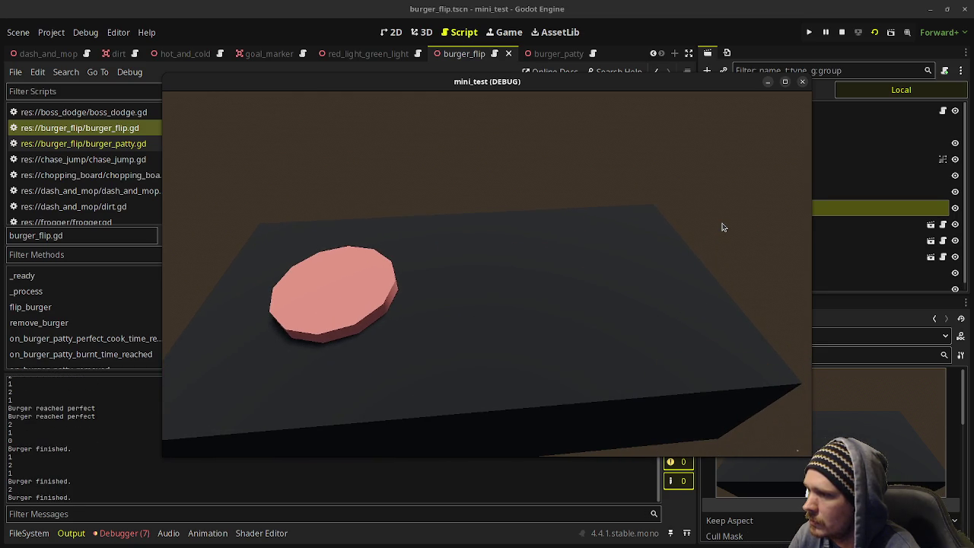
Step: Flip the left, centre and right patties of the next round
{"action": "key", "text": "Left"}
{"action": "key", "text": "Left"}
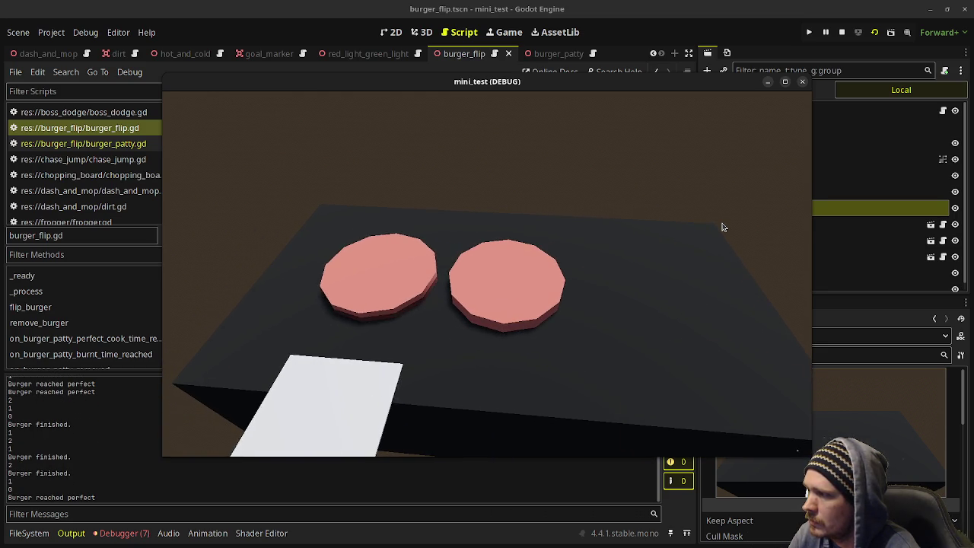
{"action": "key", "text": "space"}
{"action": "key", "text": "Right"}
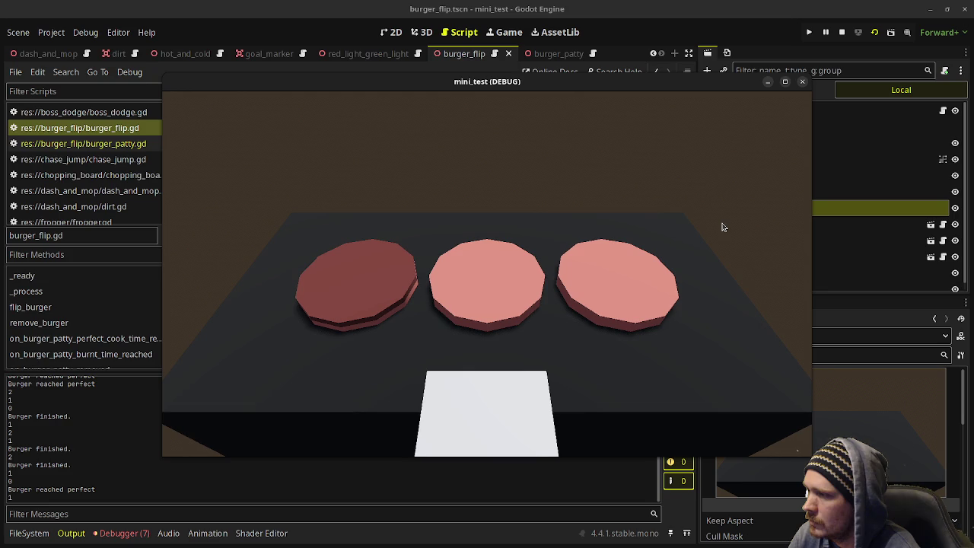
{"action": "key", "text": "space"}
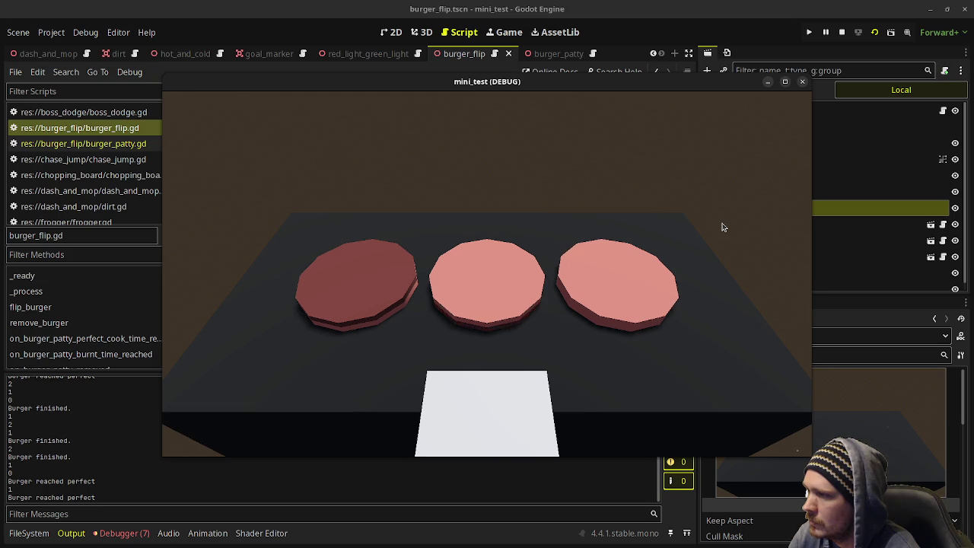
{"action": "key", "text": "Right"}
{"action": "key", "text": "space"}
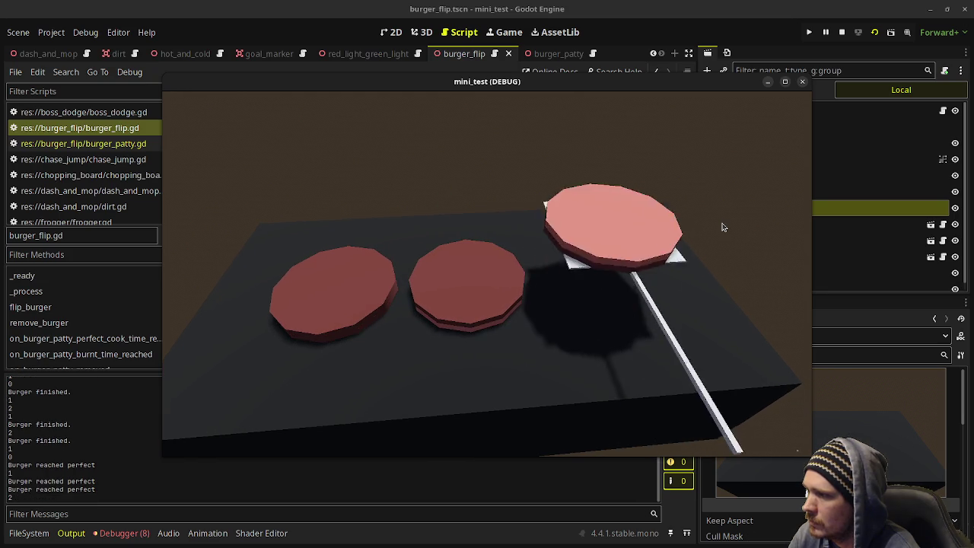
Step: Clear the finished left and right patties and another one from the grill
{"action": "key", "text": "Left"}
{"action": "key", "text": "Left"}
{"action": "key", "text": "space"}
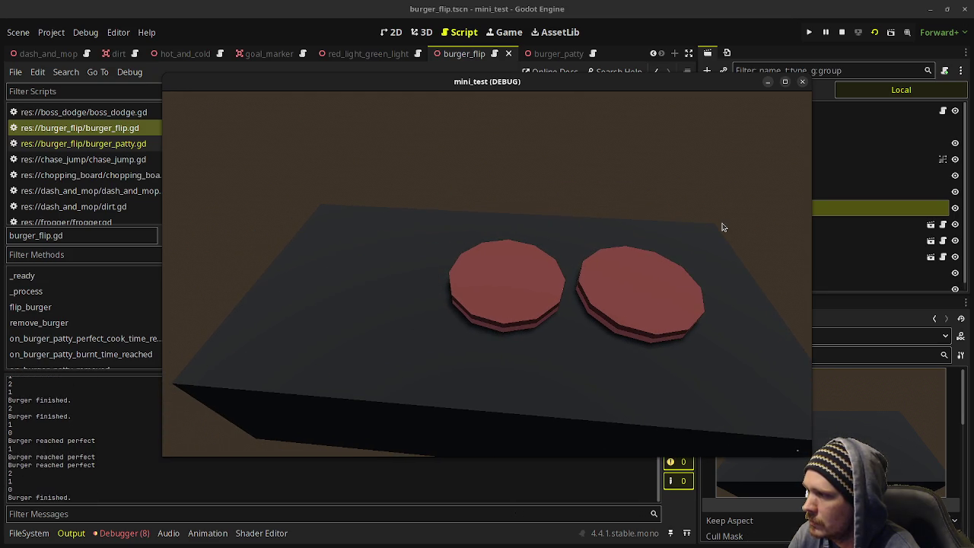
{"action": "key", "text": "space"}
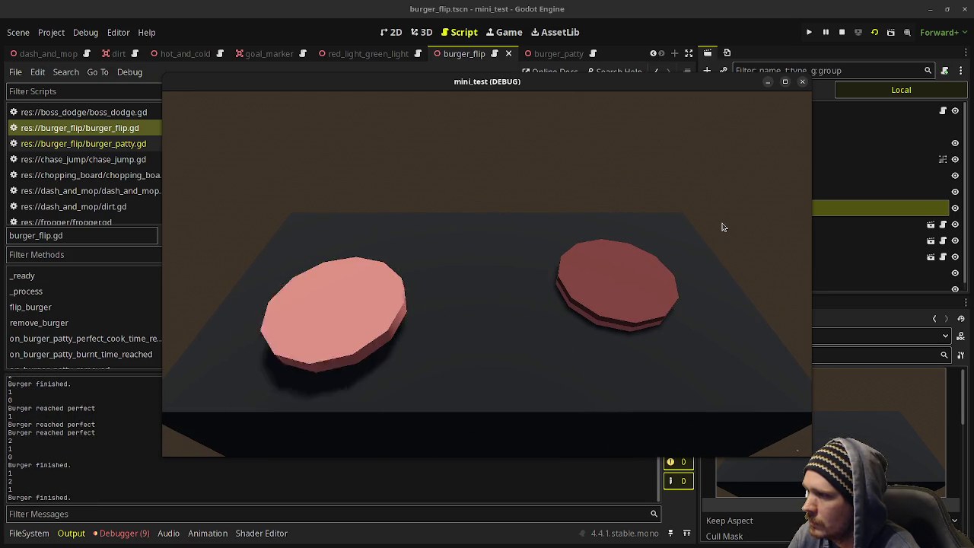
{"action": "key", "text": "Right"}
{"action": "key", "text": "space"}
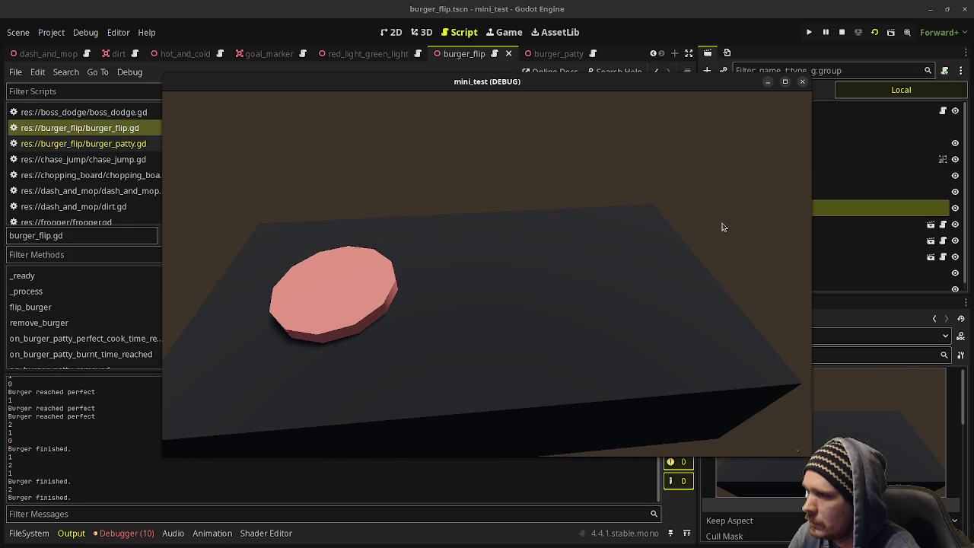
Step: Flip the left, middle and right patties of the third round
{"action": "key", "text": "Right"}
{"action": "key", "text": "Left"}
{"action": "key", "text": "Left"}
{"action": "key", "text": "Right"}
{"action": "key", "text": "Left"}
{"action": "key", "text": "Right"}
{"action": "key", "text": "Left"}
{"action": "key", "text": "space"}
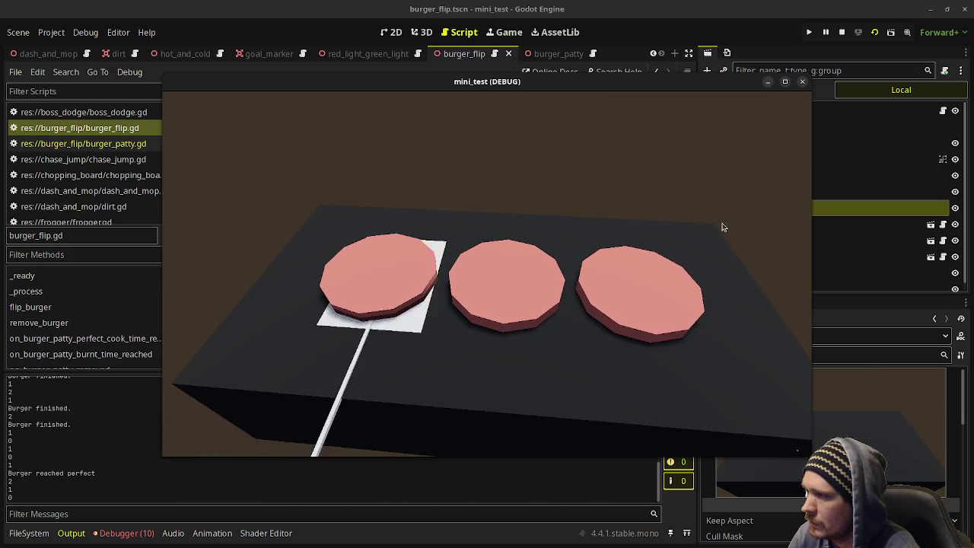
{"action": "key", "text": "Right"}
{"action": "key", "text": "Right"}
{"action": "key", "text": "Left"}
{"action": "key", "text": "space"}
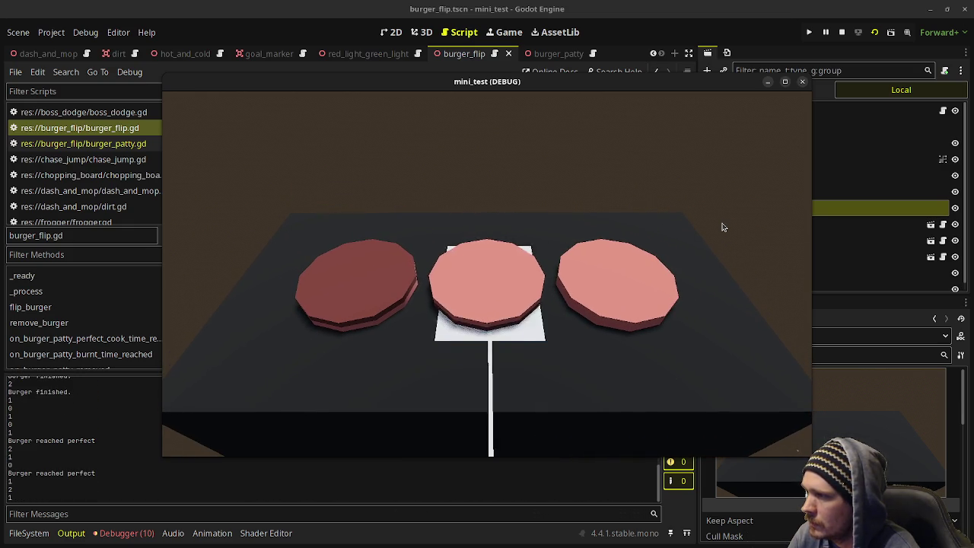
{"action": "key", "text": "Right"}
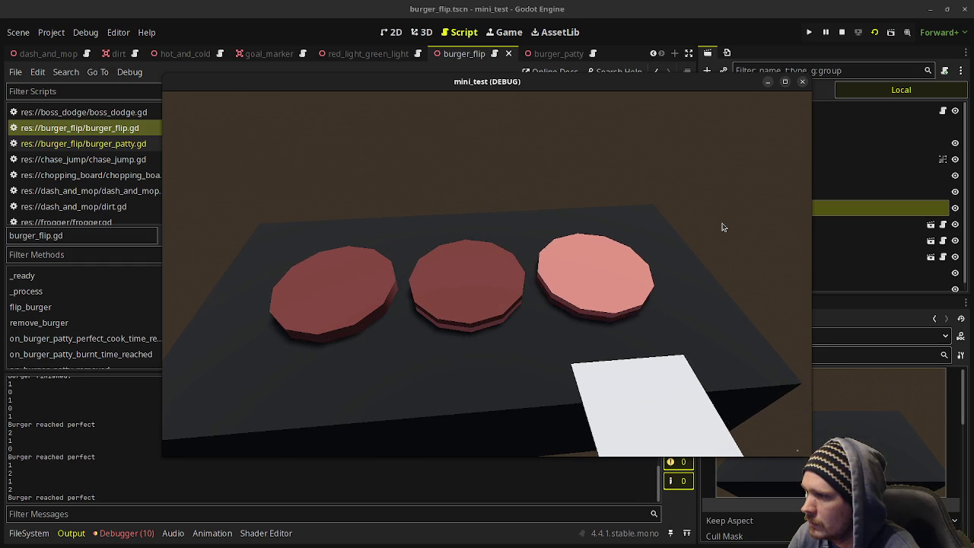
{"action": "key", "text": "space"}
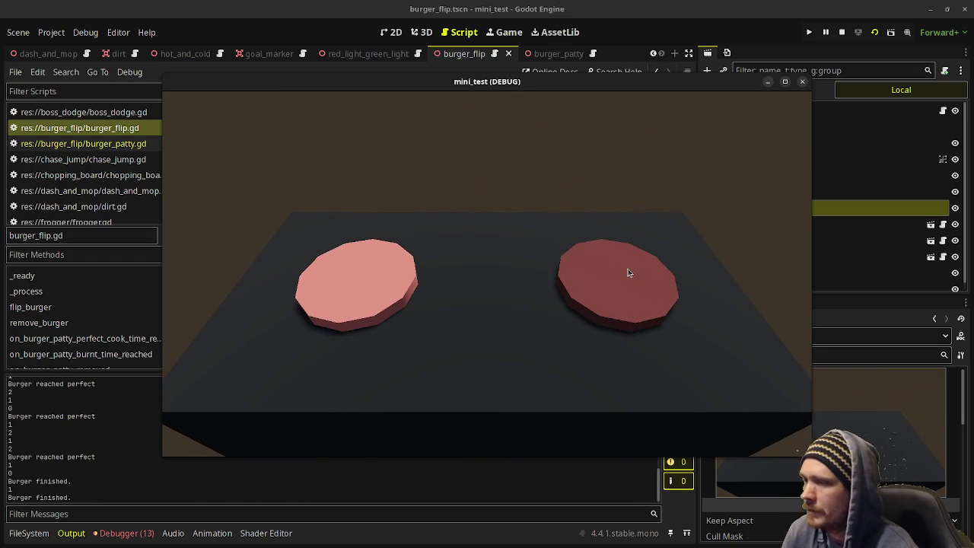
Step: Remove the burnt right patty and flip the left and middle patties
{"action": "key", "text": "space"}
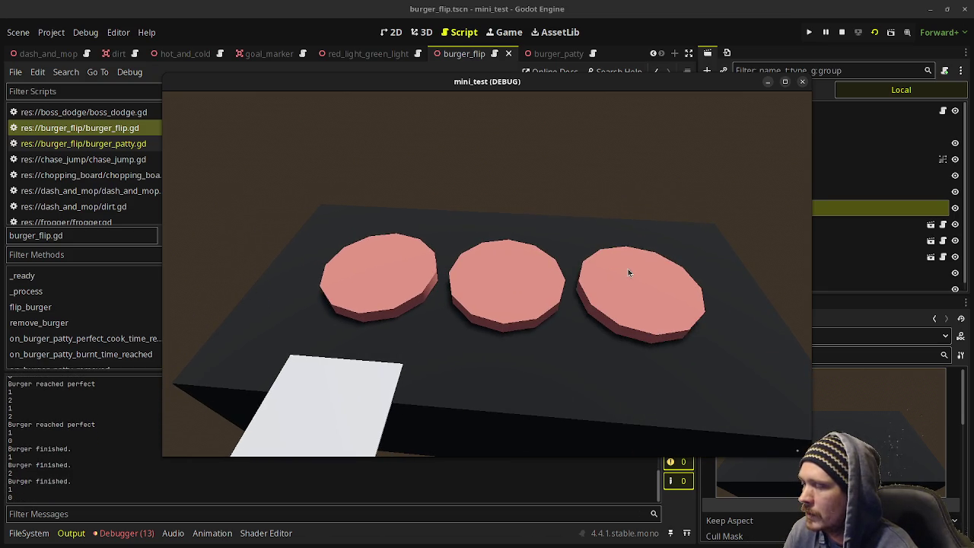
{"action": "key", "text": "space"}
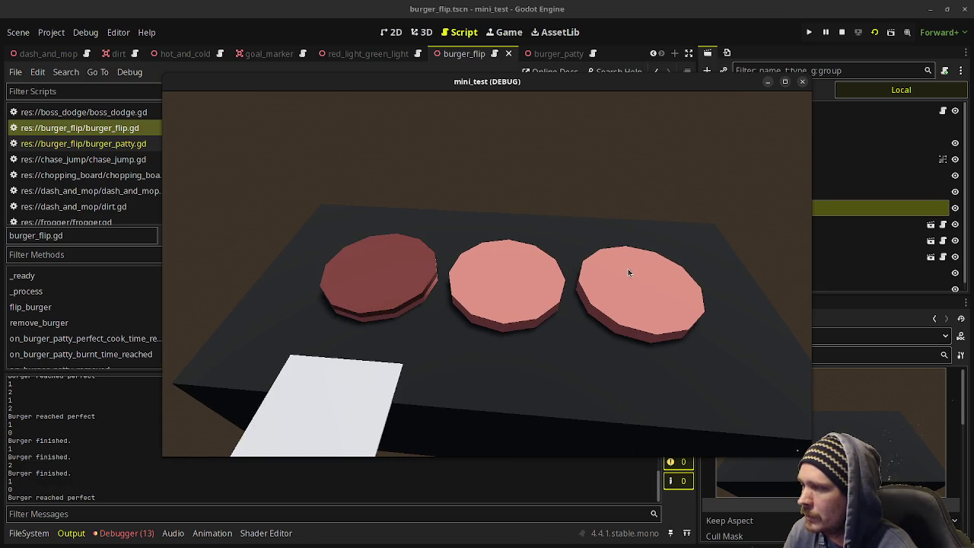
{"action": "key", "text": "space"}
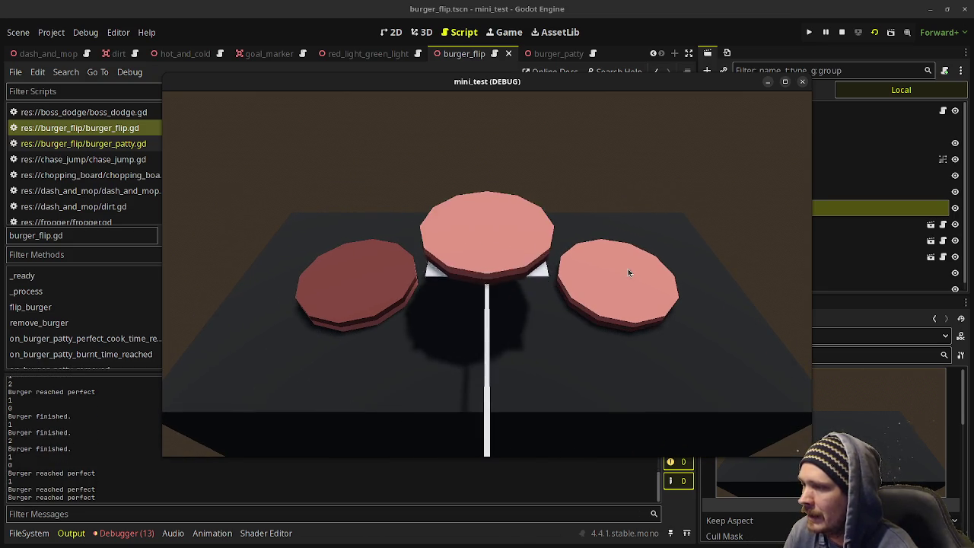
Step: Flip the three patties, then remove the left, middle and burnt right ones
{"action": "key", "text": "space"}
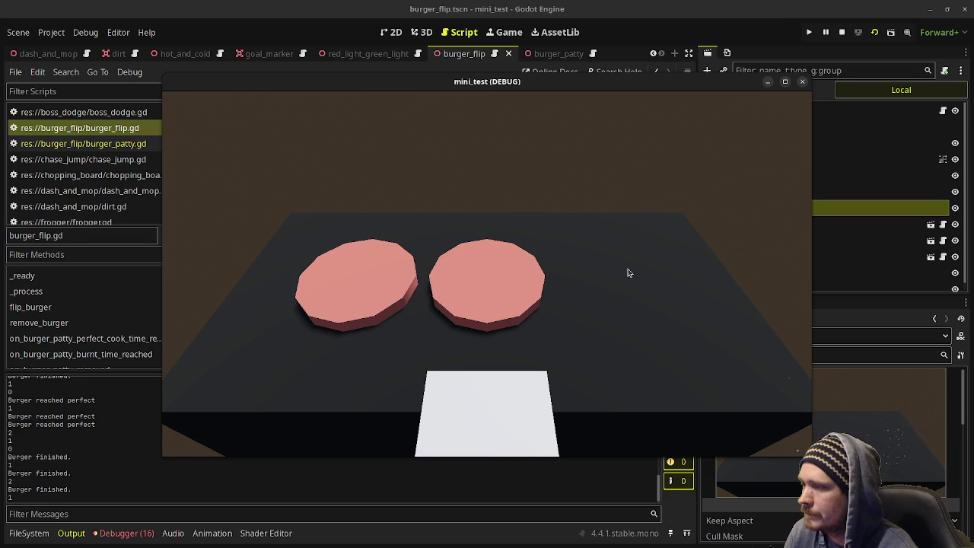
{"action": "key", "text": "space"}
{"action": "key", "text": "space"}
{"action": "key", "text": "Right"}
{"action": "key", "text": "space"}
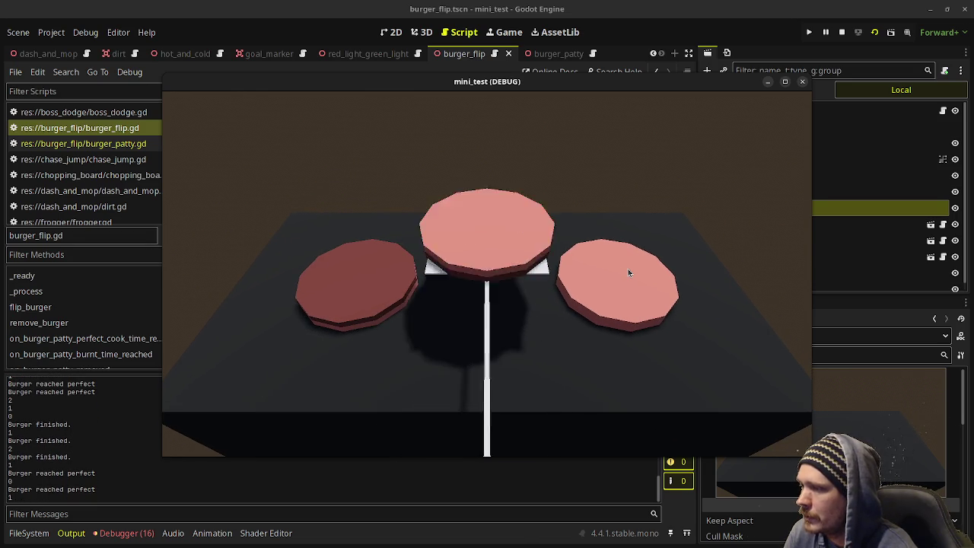
{"action": "key", "text": "Right"}
{"action": "key", "text": "space"}
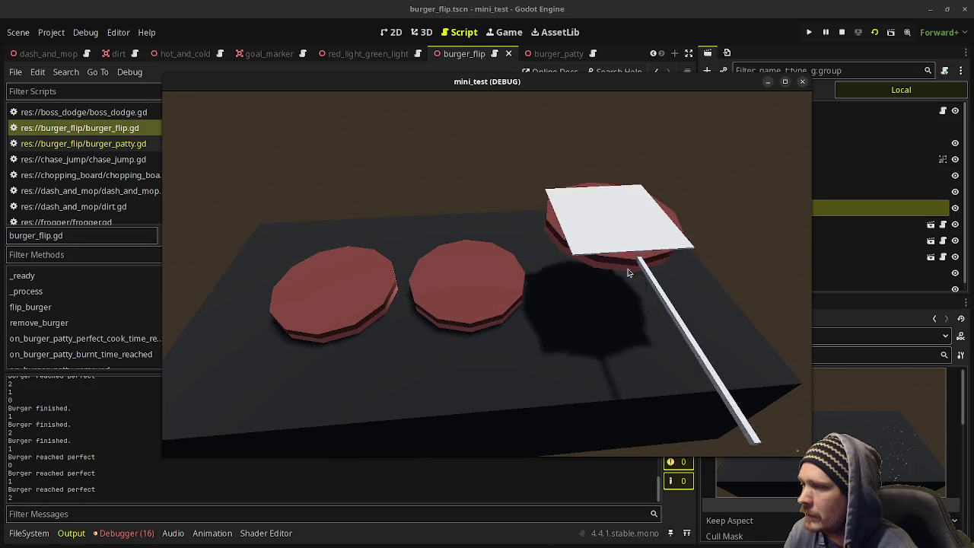
{"action": "key", "text": "Left"}
{"action": "key", "text": "Left"}
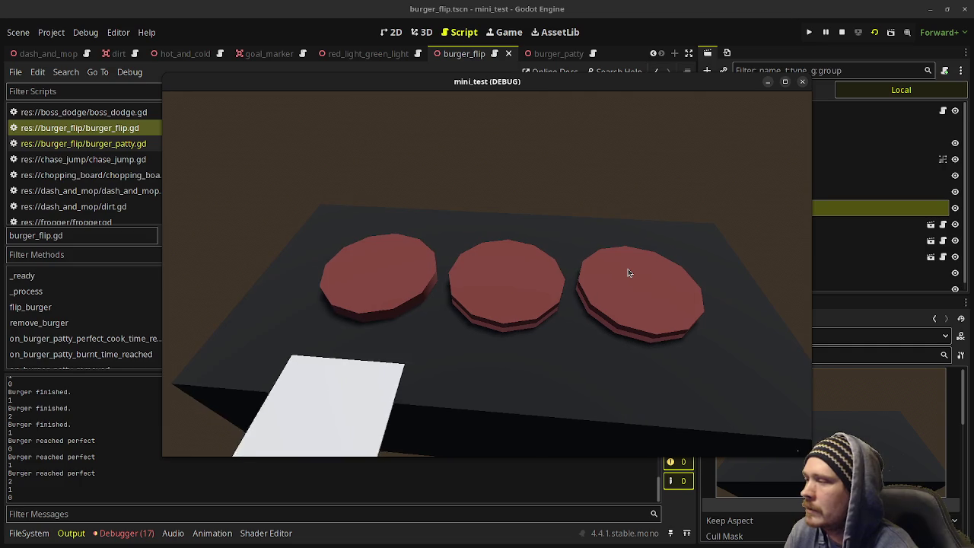
{"action": "key", "text": "space"}
{"action": "key", "text": "Right"}
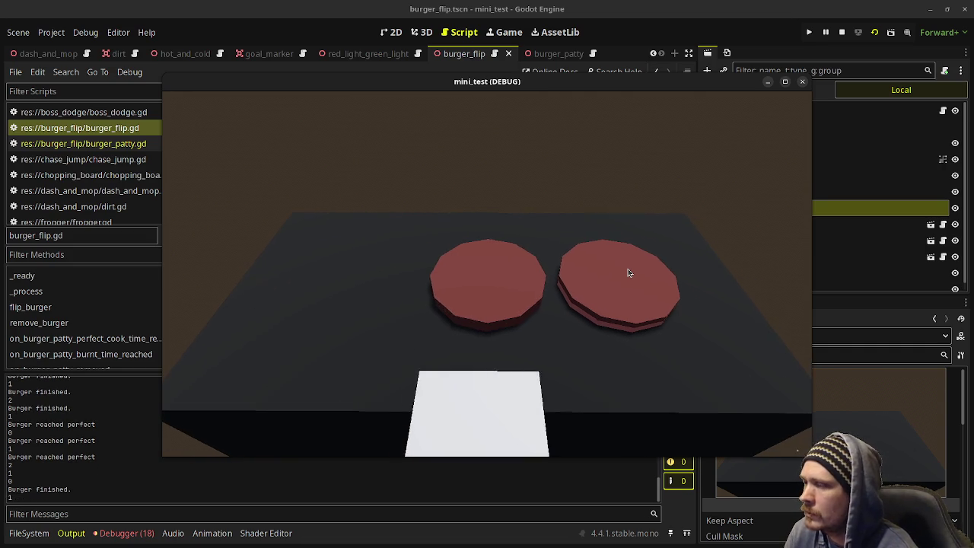
{"action": "key", "text": "space"}
{"action": "key", "text": "Right"}
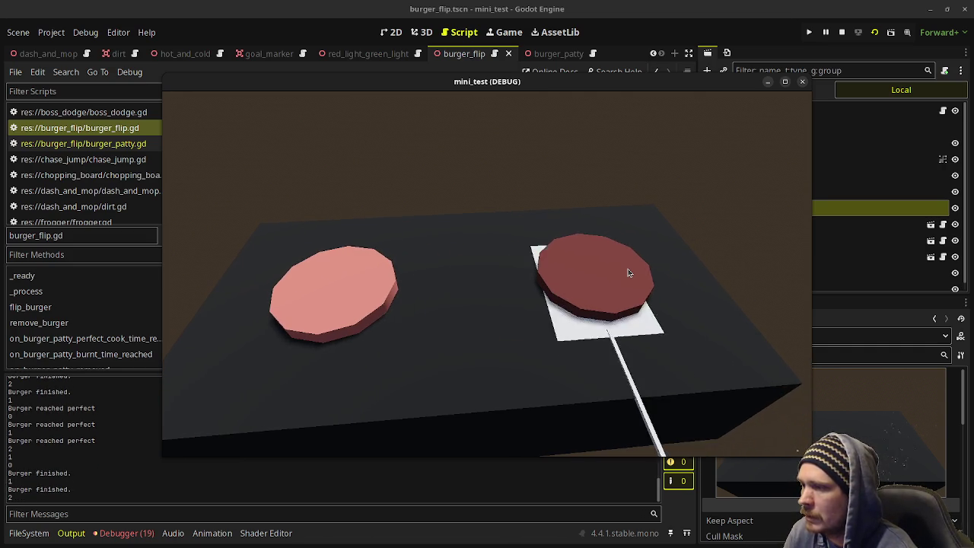
{"action": "key", "text": "space"}
Step: Flip a new round of three patties and clear them, including a burnt one
{"action": "key", "text": "Left"}
{"action": "key", "text": "Left"}
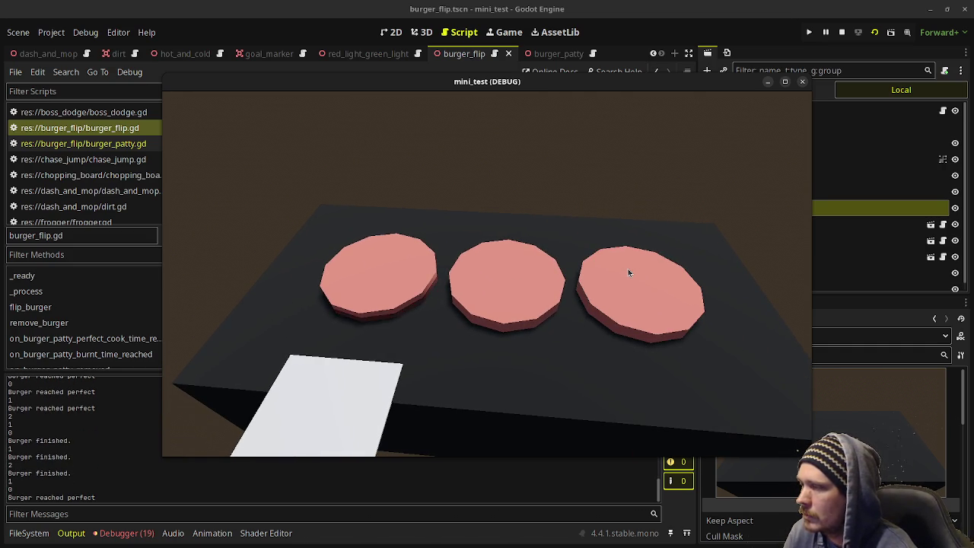
{"action": "key", "text": "space"}
{"action": "key", "text": "Right"}
{"action": "key", "text": "space"}
{"action": "key", "text": "Right"}
{"action": "key", "text": "space"}
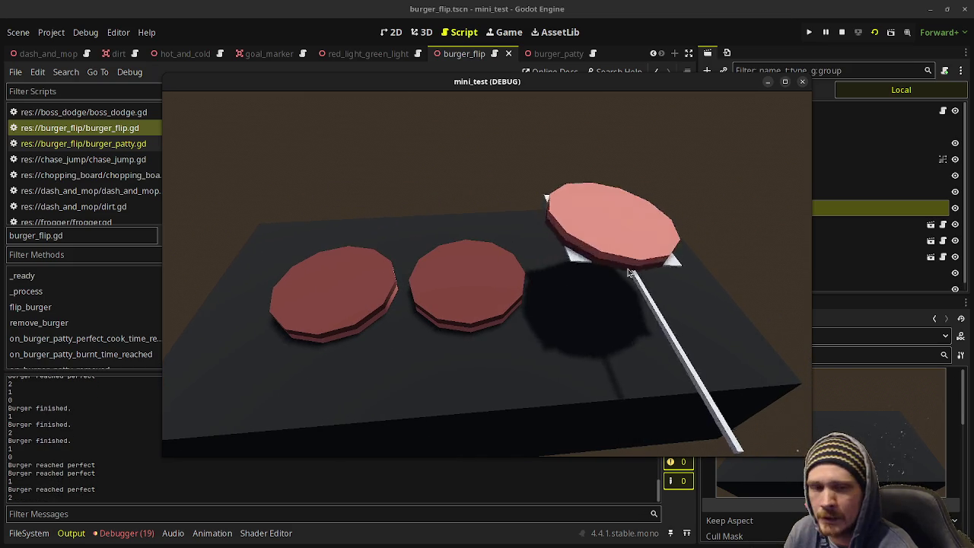
{"action": "key", "text": "Left"}
{"action": "key", "text": "Left"}
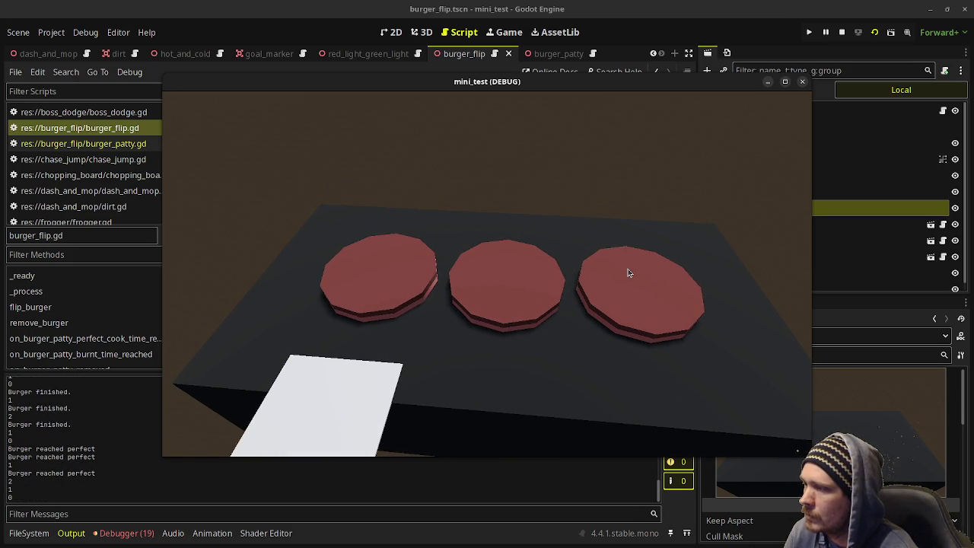
{"action": "key", "text": "space"}
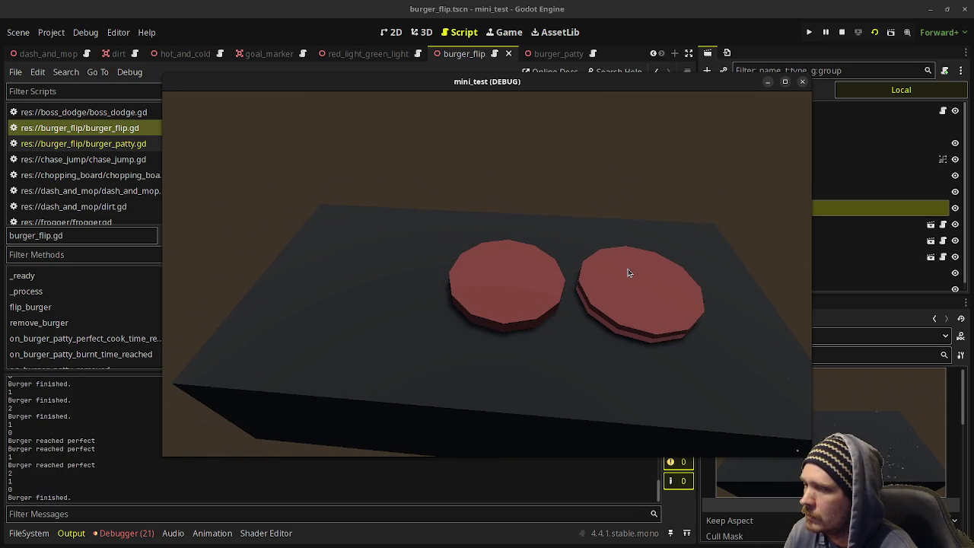
{"action": "key", "text": "Right"}
{"action": "key", "text": "space"}
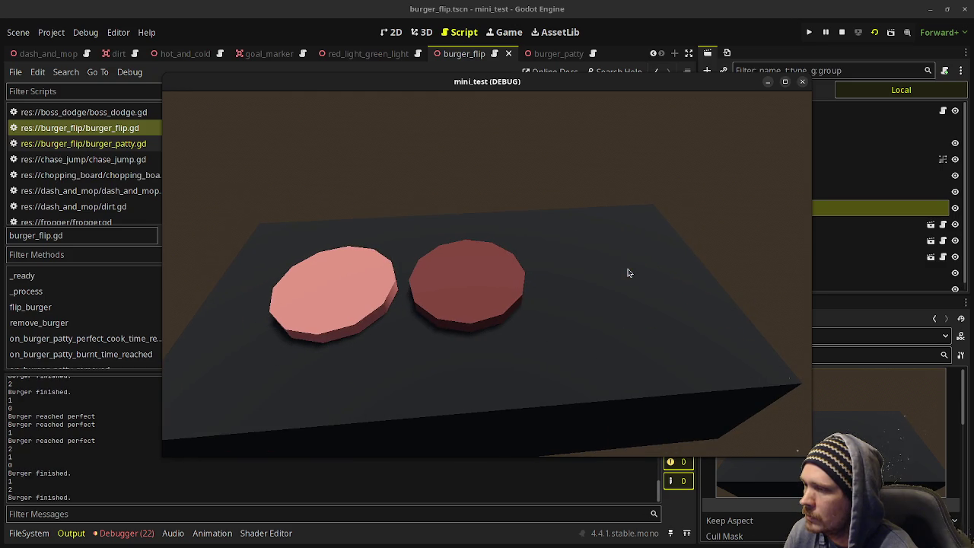
{"action": "key", "text": "Left"}
{"action": "key", "text": "space"}
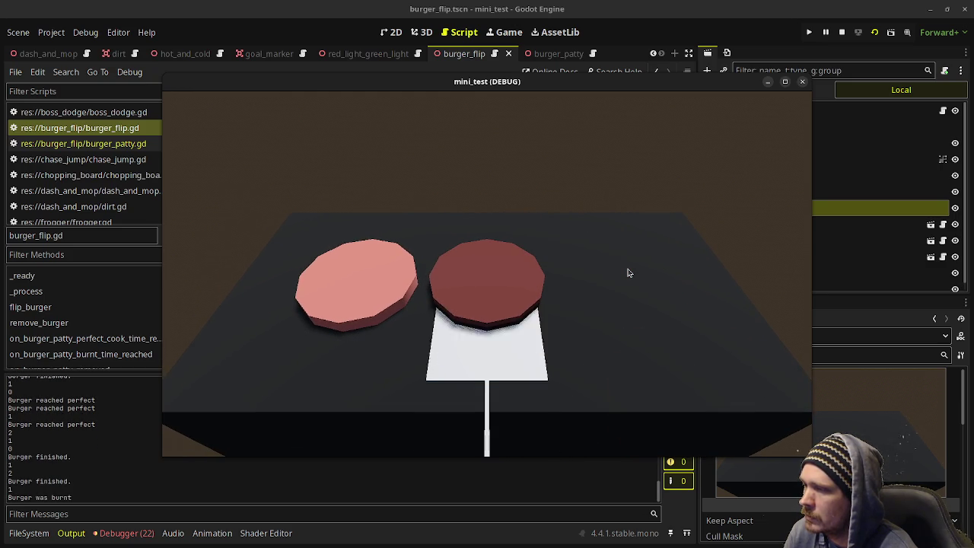
Step: Flip the left and right patties once more, stop the game, and open hot_and_cold
{"action": "key", "text": "Right"}
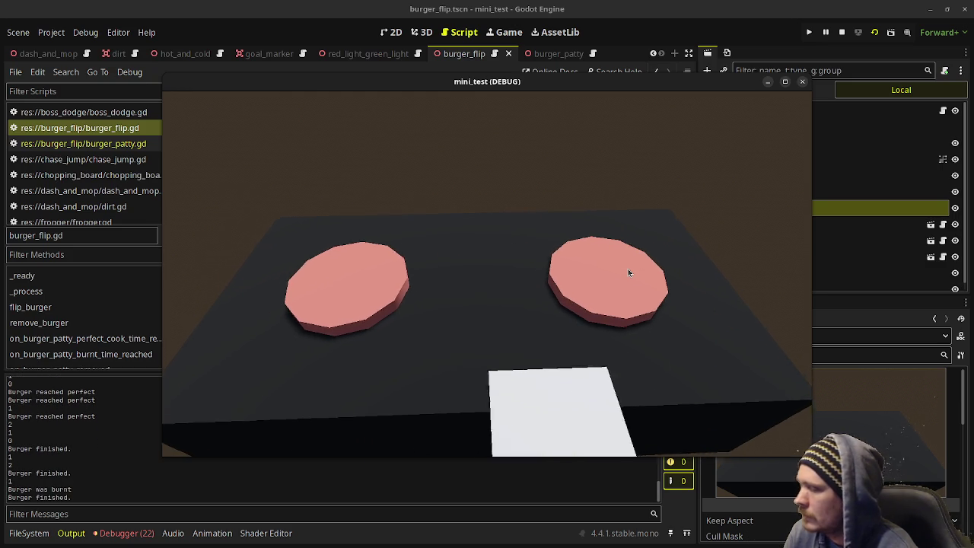
{"action": "key", "text": "Left"}
{"action": "key", "text": "Left"}
{"action": "key", "text": "space"}
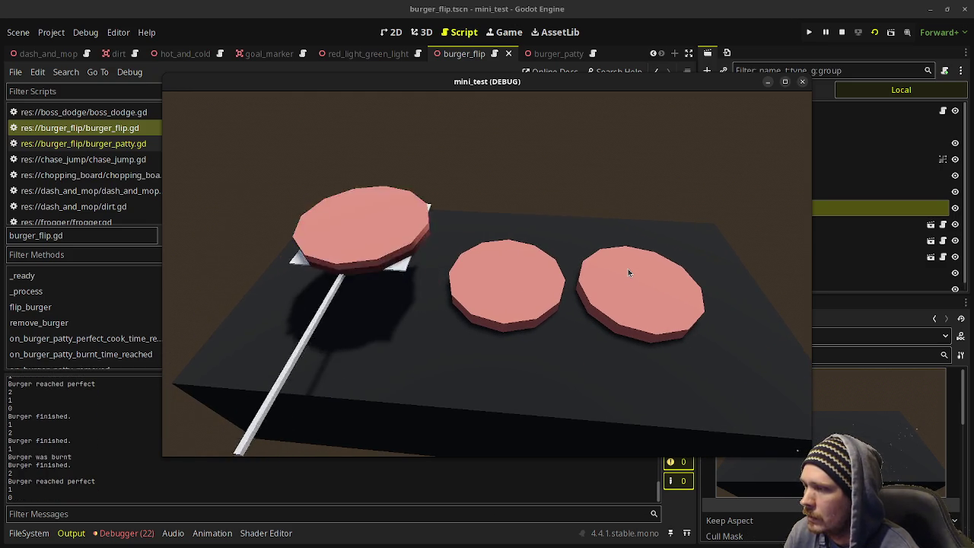
{"action": "key", "text": "Right"}
{"action": "key", "text": "Right"}
{"action": "key", "text": "Left"}
{"action": "key", "text": "Right"}
{"action": "key", "text": "space"}
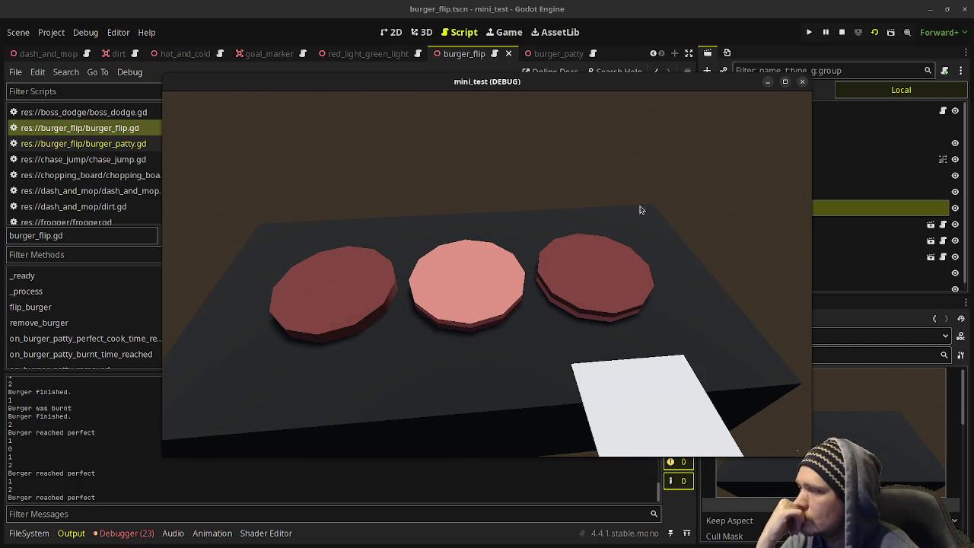
{"action": "left_click", "coordinate": [844, 33]}
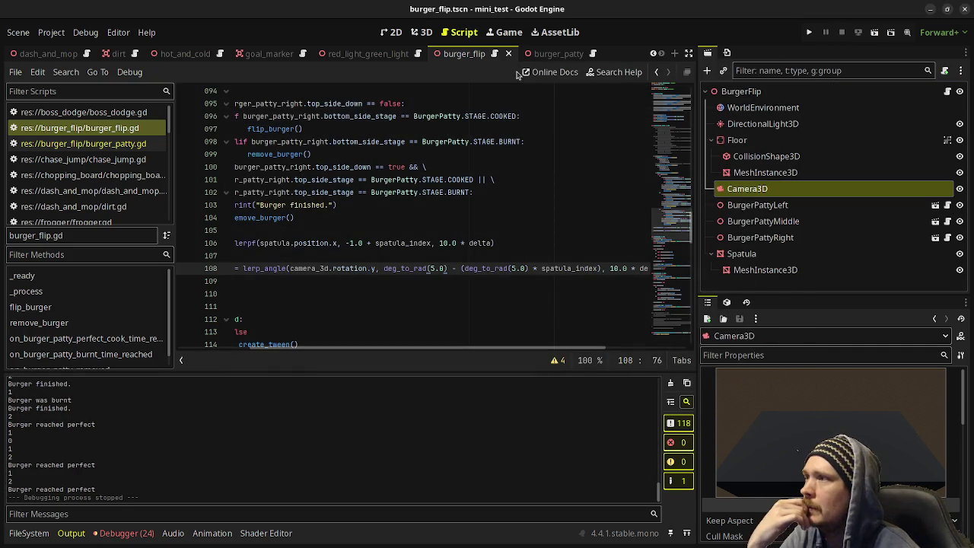
{"action": "left_click", "coordinate": [191, 58]}
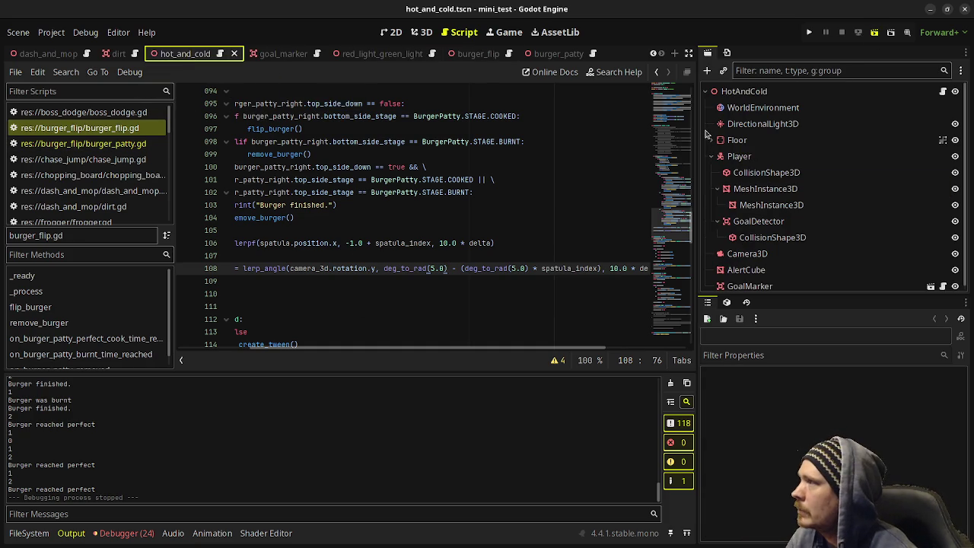
{"action": "key", "text": "ctrl+s"}
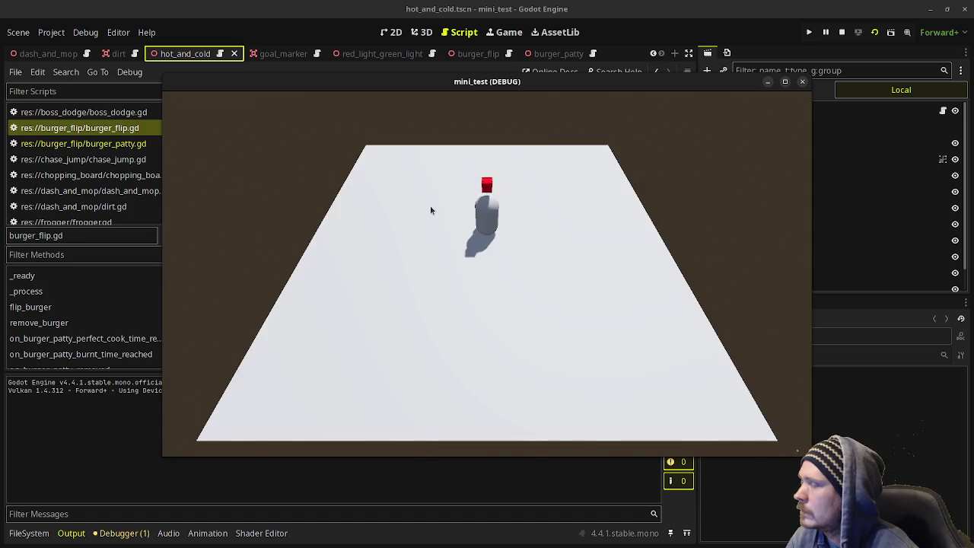
{"action": "key", "text": "Right"}
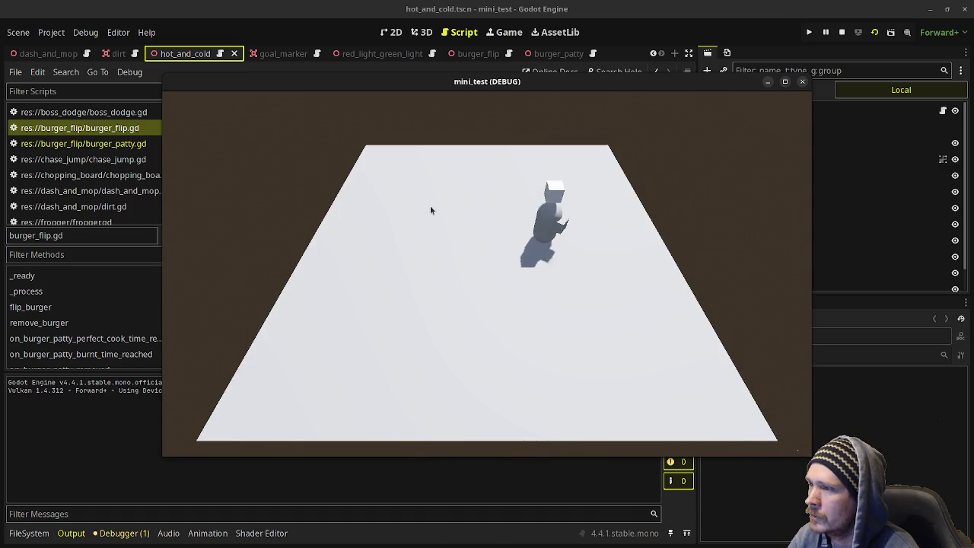
{"action": "key", "text": "Down"}
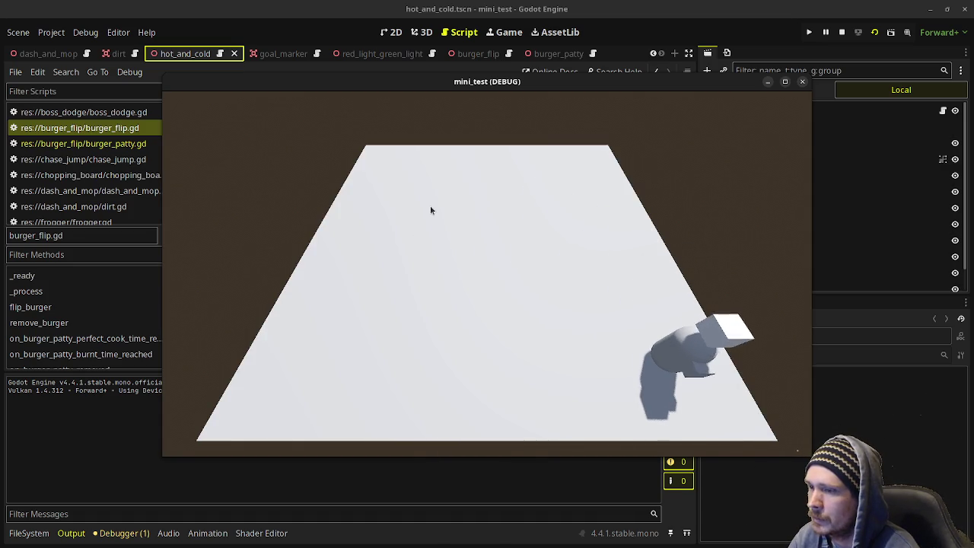
{"action": "key", "text": "Up"}
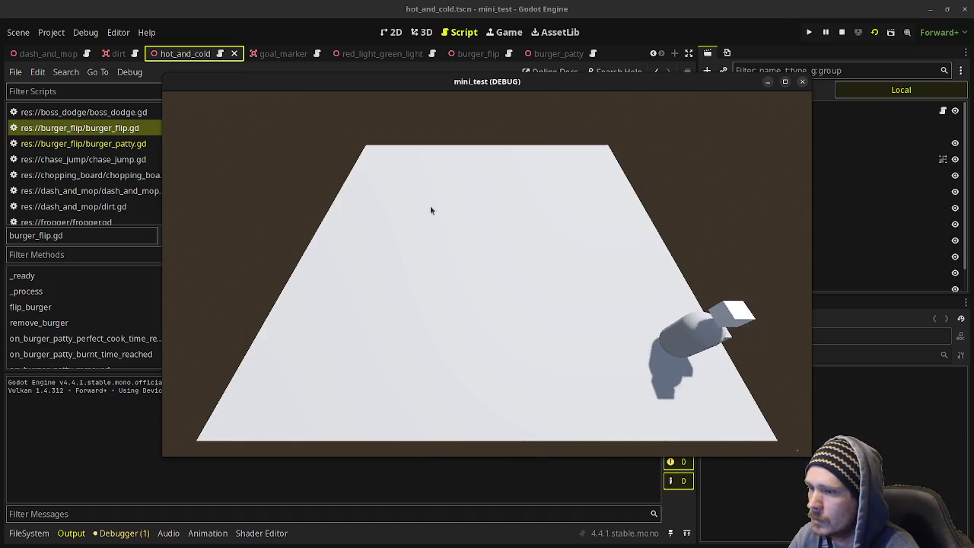
{"action": "key", "text": "Down"}
{"action": "key", "text": "Left"}
{"action": "key", "text": "Down"}
{"action": "key", "text": "Left"}
{"action": "key", "text": "Up"}
{"action": "key", "text": "Right"}
{"action": "key", "text": "Up"}
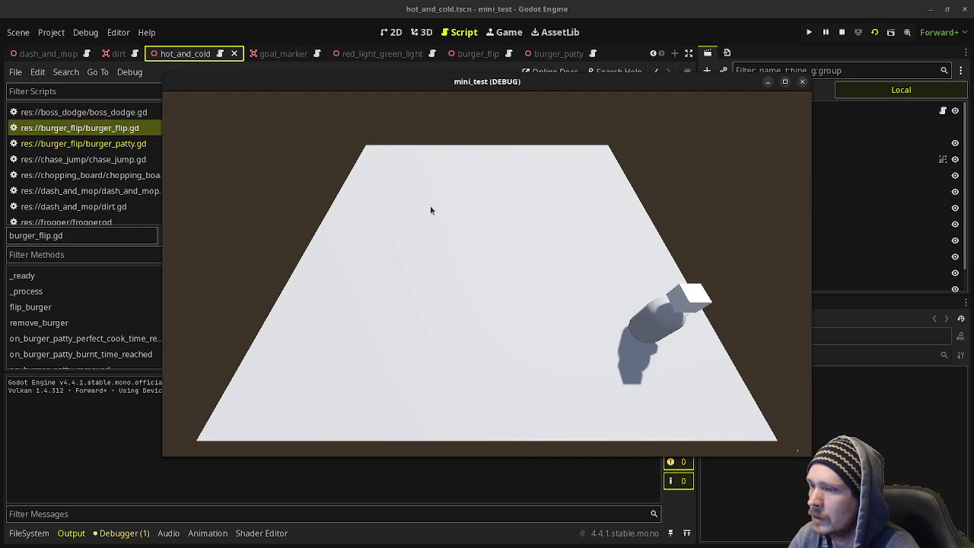
{"action": "key", "text": "Left"}
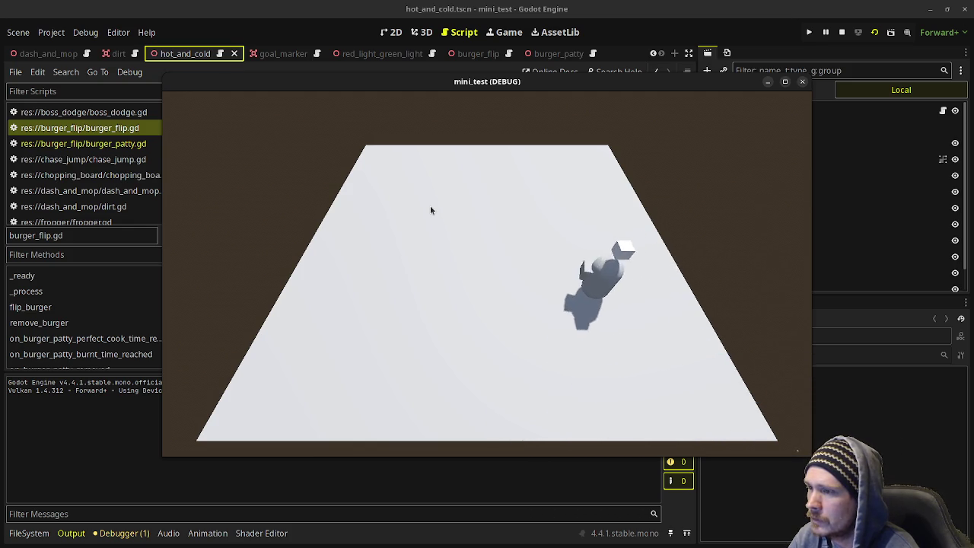
{"action": "key", "text": "Right"}
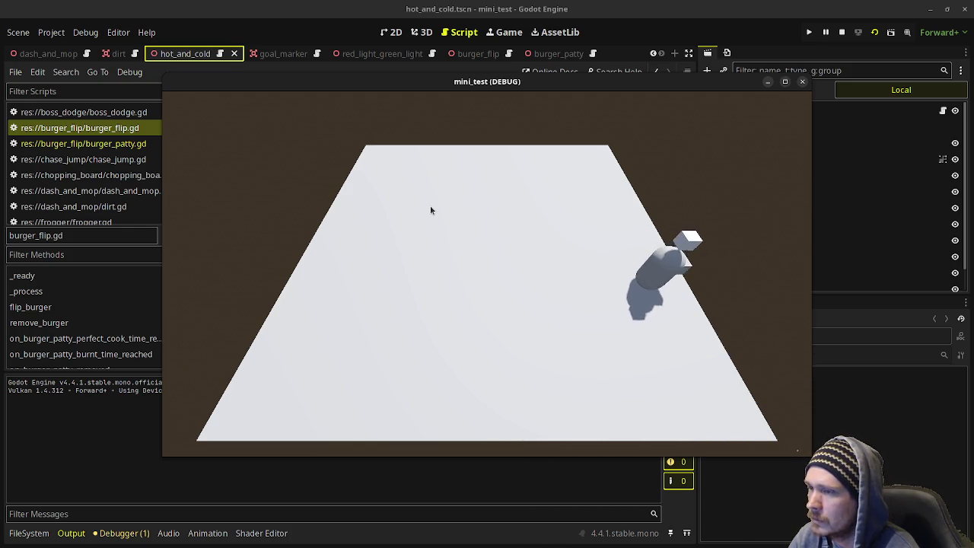
{"action": "key", "text": "Down"}
{"action": "key", "text": "Up"}
{"action": "key", "text": "Down"}
{"action": "key", "text": "Up"}
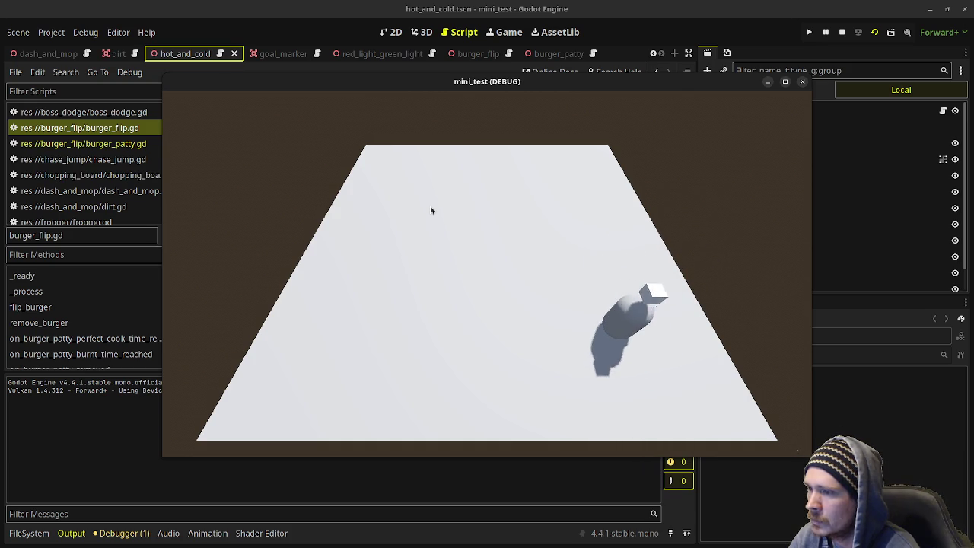
{"action": "key", "text": "Left"}
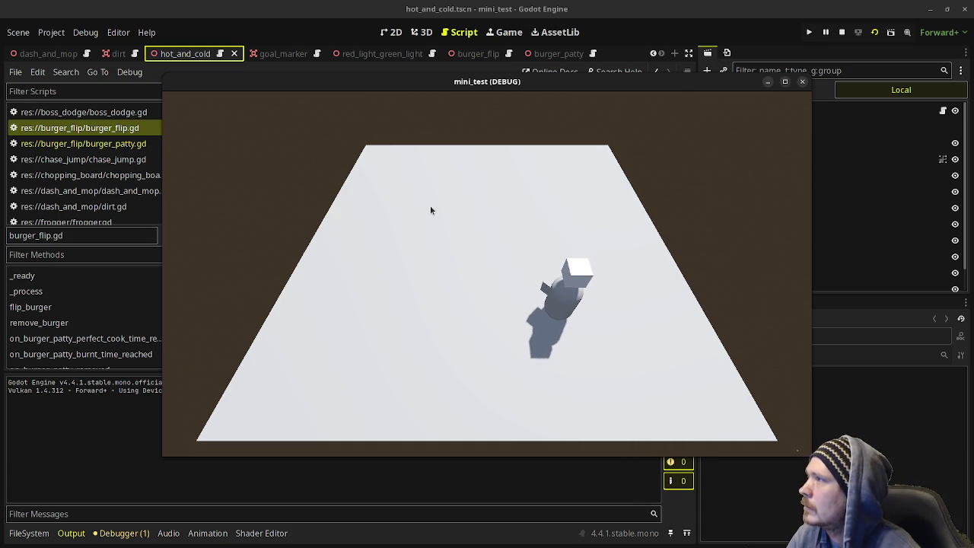
{"action": "left_click", "coordinate": [843, 32]}
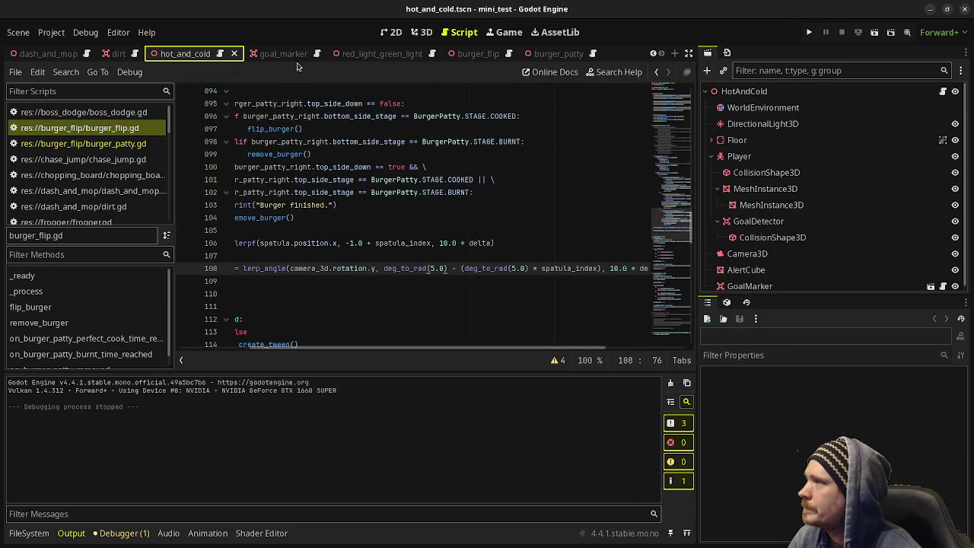
Step: Run red_light_green_light with F6, dash down the corridor with W and D, then stop it
{"action": "left_click", "coordinate": [345, 54]}
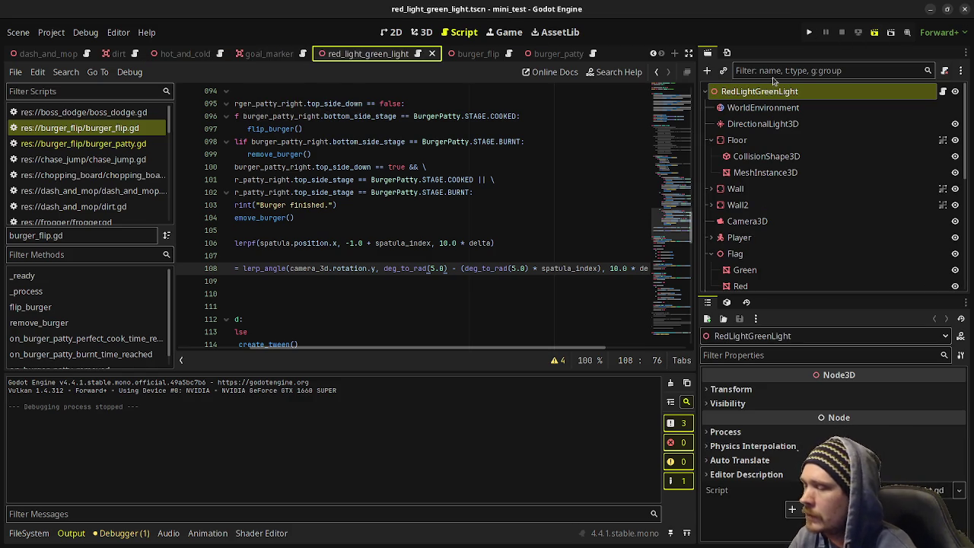
{"action": "key", "text": "F6"}
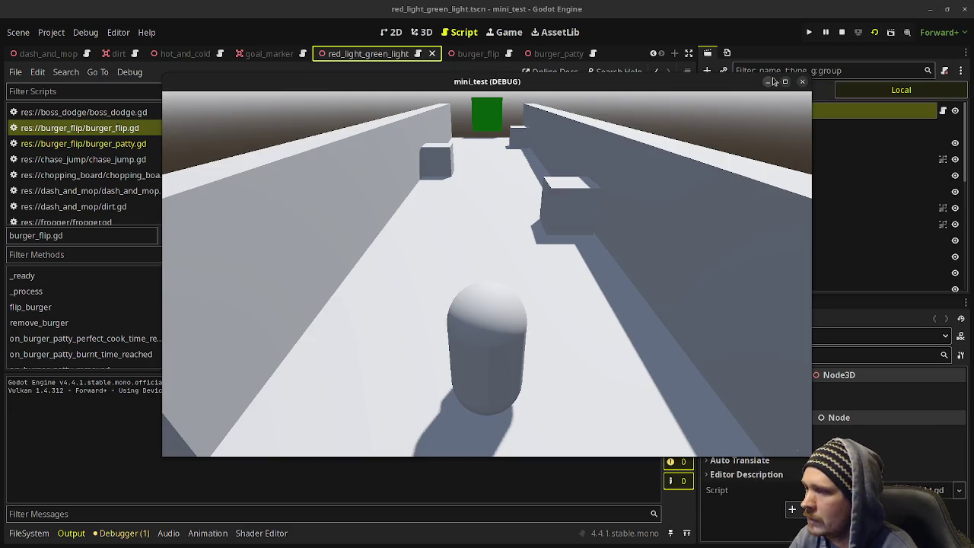
{"action": "key", "text": "w"}
{"action": "key", "text": "w"}
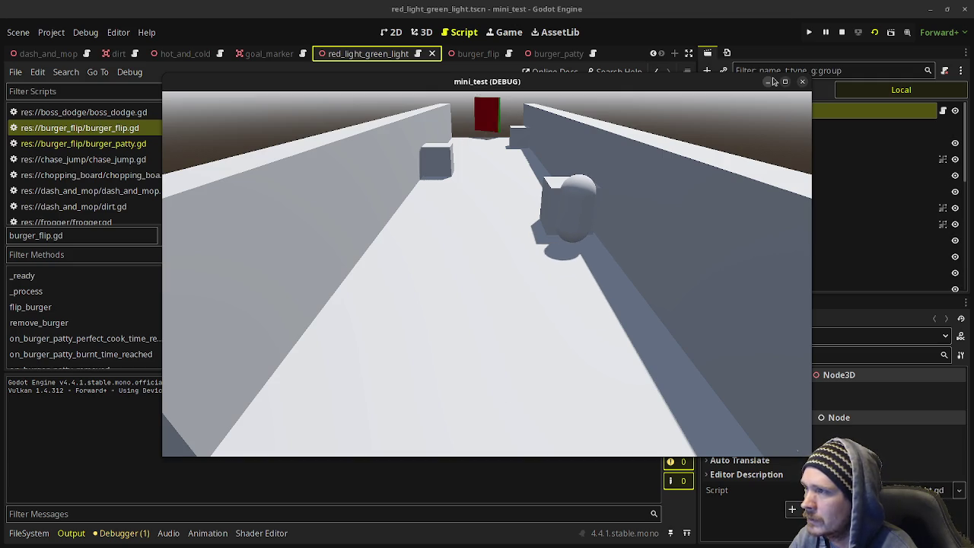
{"action": "key", "text": "w"}
{"action": "key", "text": "w"}
{"action": "key", "text": "d"}
{"action": "key", "text": "w"}
{"action": "key", "text": "w"}
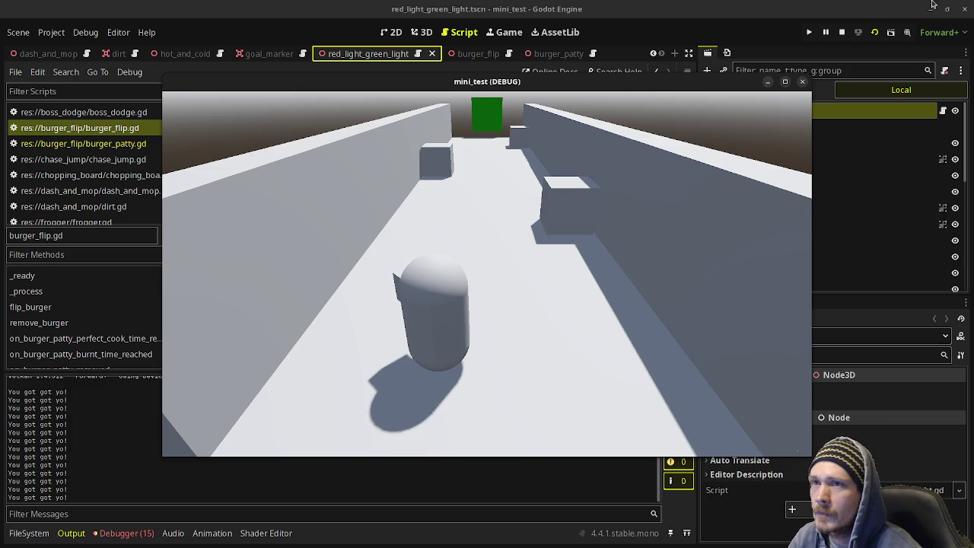
{"action": "left_click", "coordinate": [850, 38]}
{"action": "left_click", "coordinate": [842, 32]}
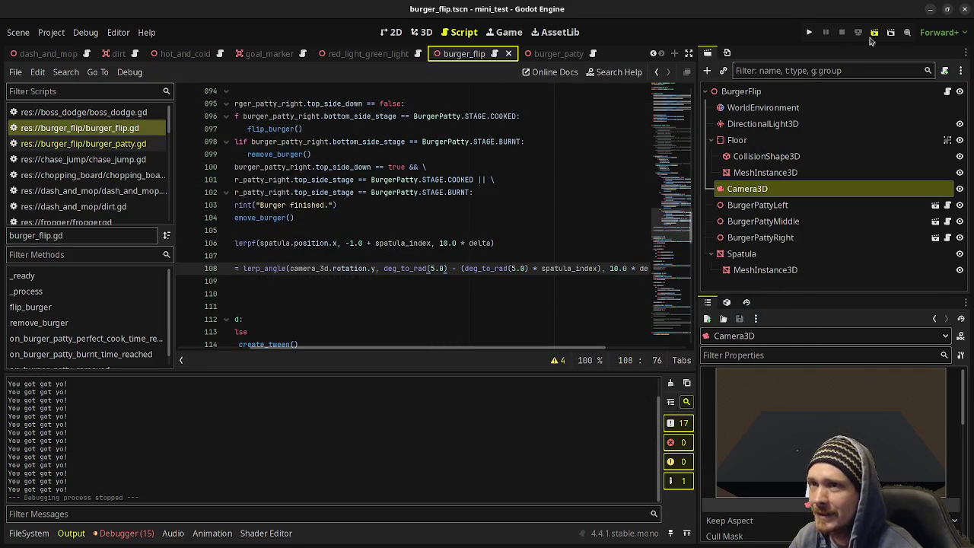
Step: Relaunch the burger flip game and flip the left, right and middle patties
{"action": "left_click", "coordinate": [872, 37]}
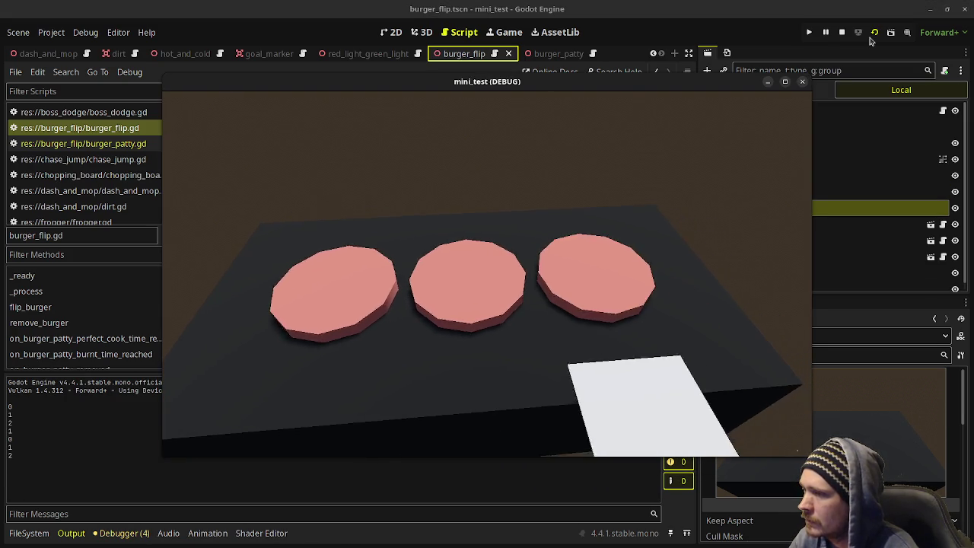
{"action": "key", "text": "Left"}
{"action": "key", "text": "Left"}
{"action": "key", "text": "Right"}
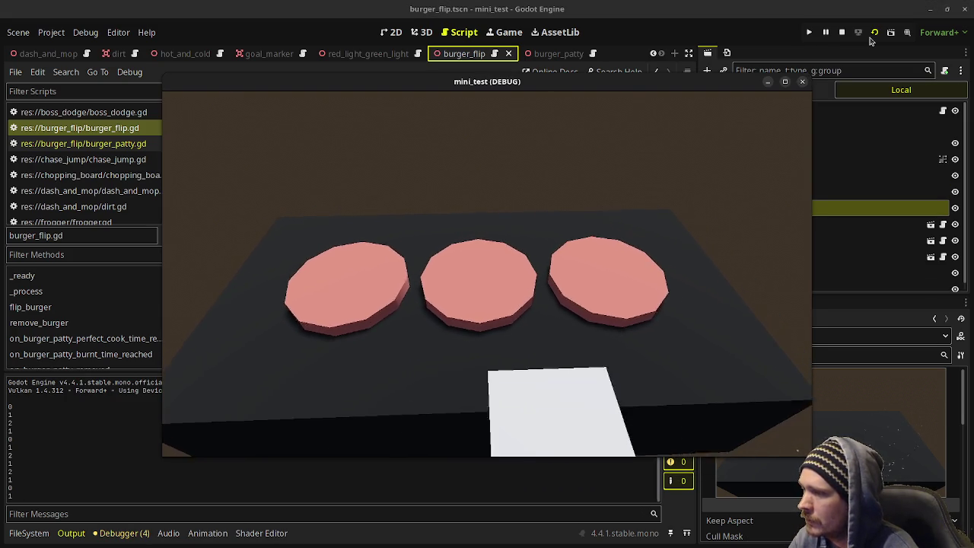
{"action": "key", "text": "Left"}
{"action": "key", "text": "space"}
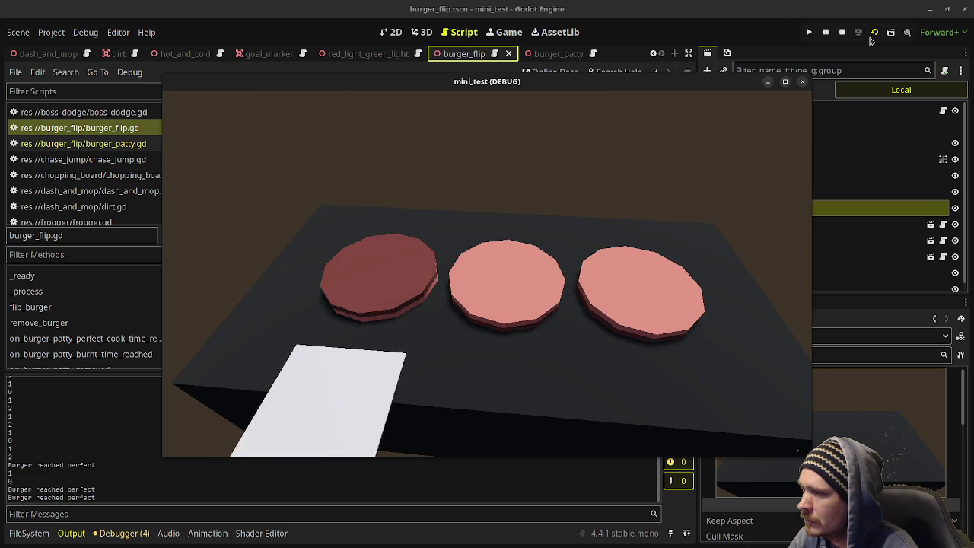
{"action": "key", "text": "Right"}
{"action": "key", "text": "Right"}
{"action": "key", "text": "space"}
{"action": "key", "text": "Left"}
{"action": "key", "text": "space"}
Step: Serve the left and right patties, then flip the middle and left patties again
{"action": "key", "text": "Left"}
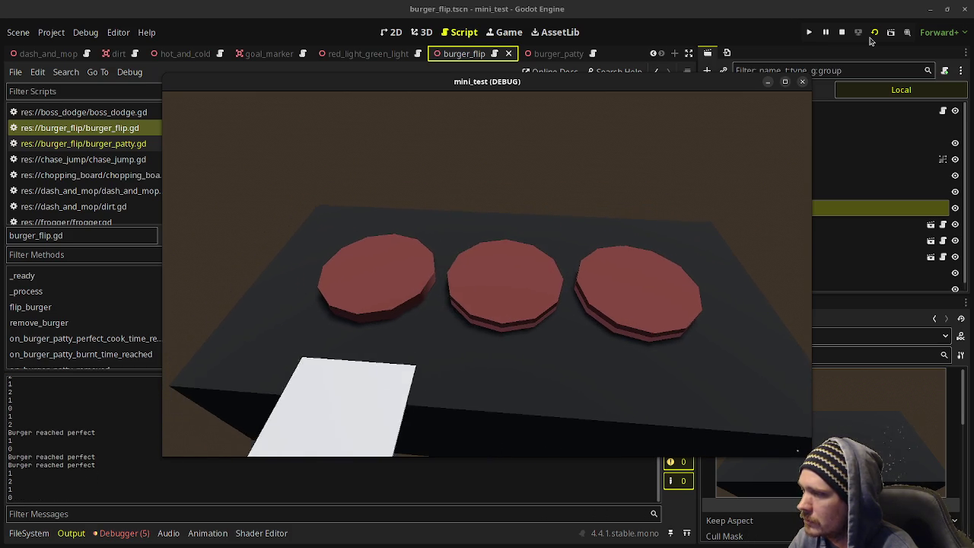
{"action": "key", "text": "space"}
{"action": "key", "text": "Right"}
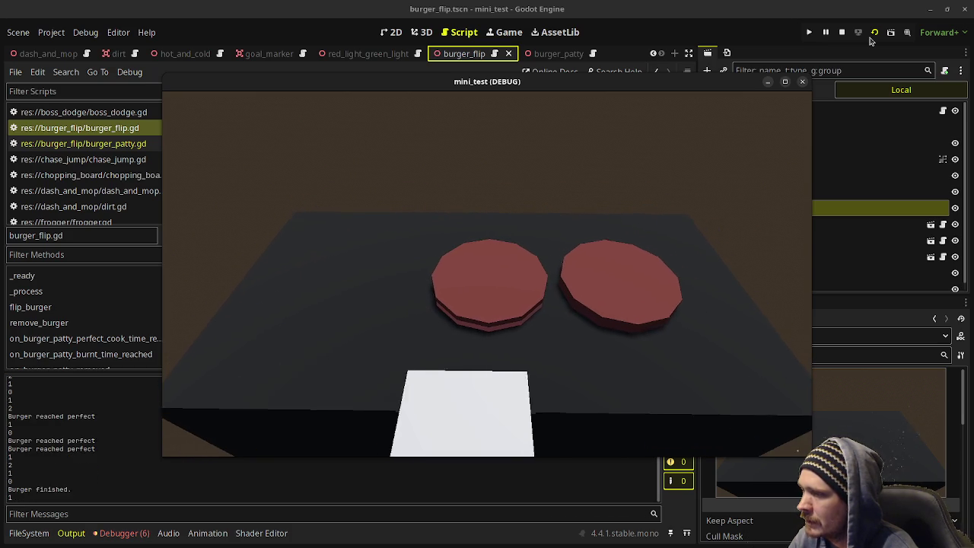
{"action": "key", "text": "Right"}
{"action": "key", "text": "space"}
{"action": "key", "text": "Left"}
{"action": "key", "text": "space"}
{"action": "key", "text": "Left"}
{"action": "key", "text": "space"}
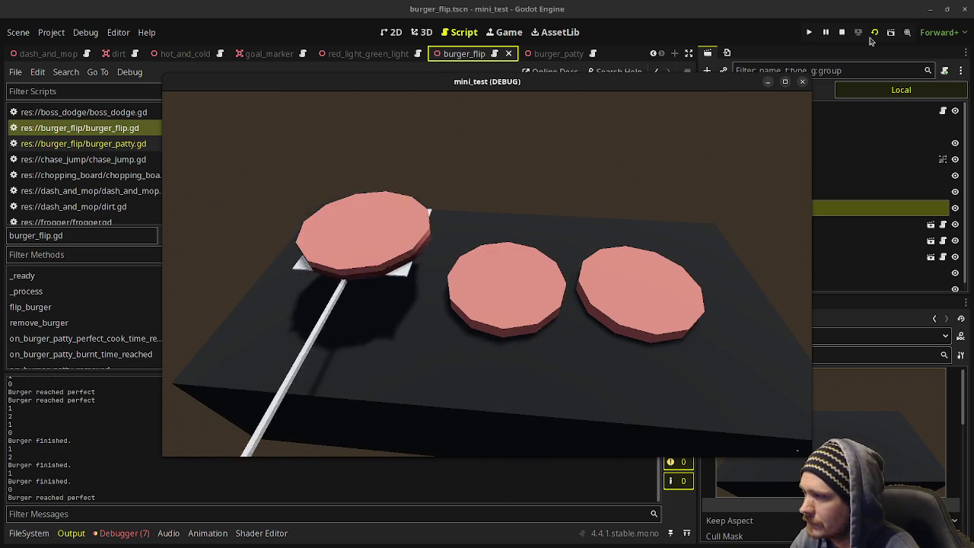
{"action": "key", "text": "Right"}
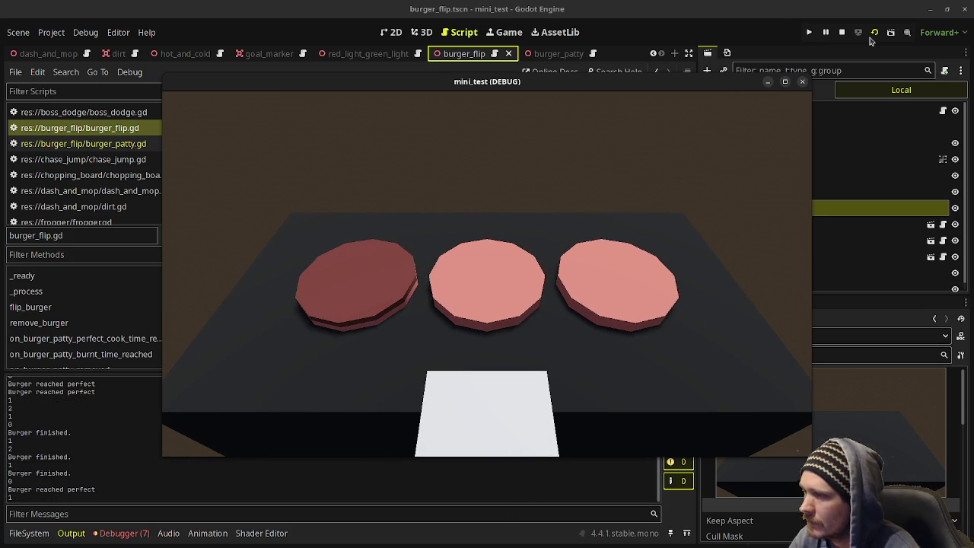
Step: Stop the game, save the scene, and go to the burger flip line in stream_notes.txt
{"action": "left_click", "coordinate": [842, 32]}
{"action": "key", "text": "ctrl+s"}
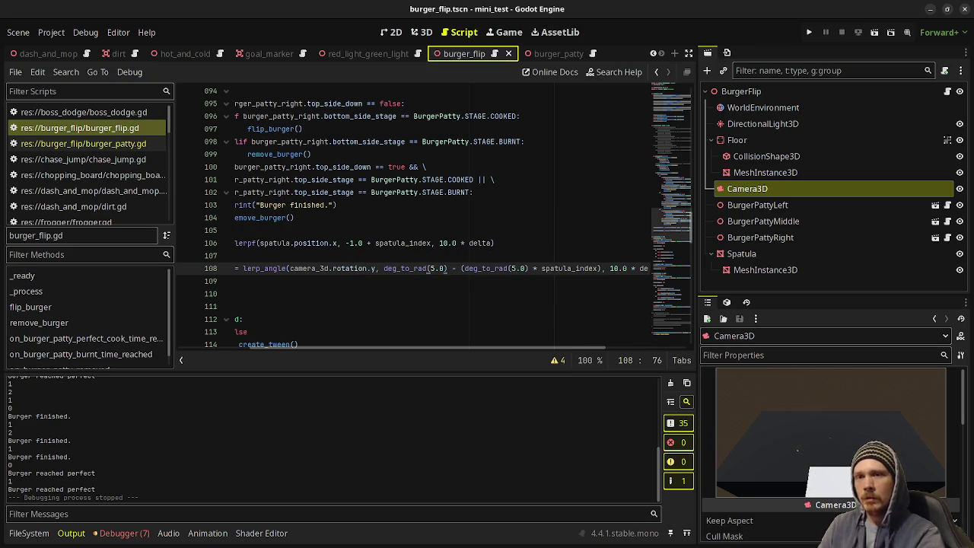
{"action": "key", "text": "alt+Tab"}
{"action": "left_click", "coordinate": [55, 194]}
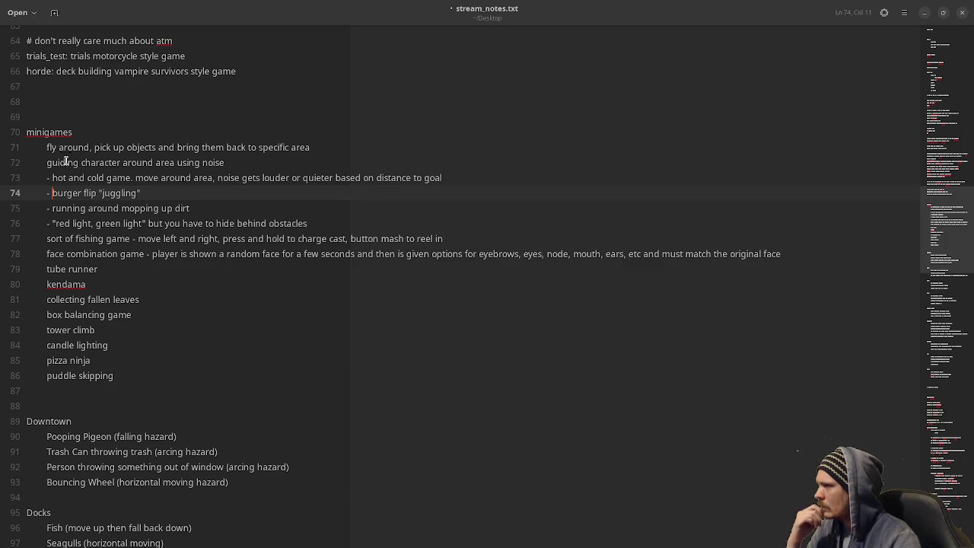
Step: Save stream_notes.txt after placing the cursor on the tower climb line, then minimize the editor
{"action": "left_click", "coordinate": [124, 330]}
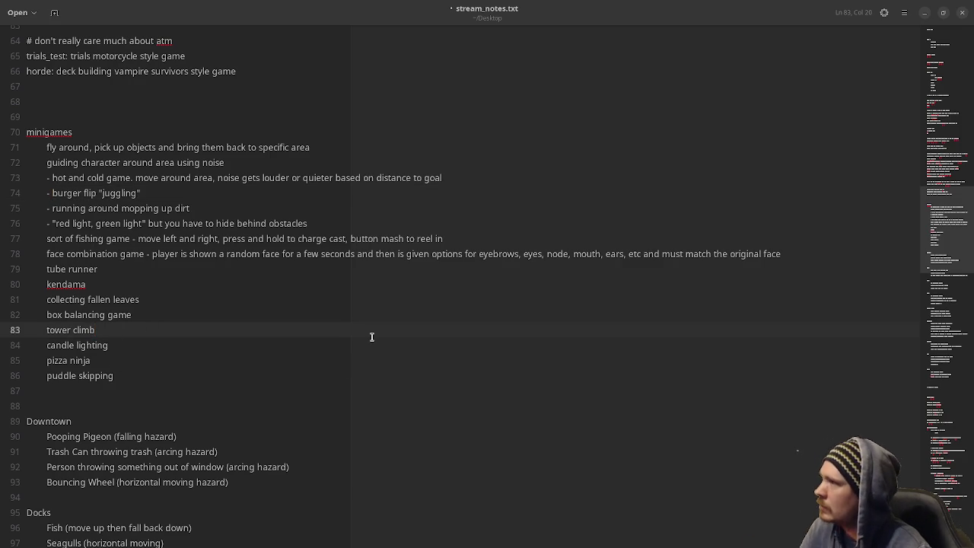
{"action": "key", "text": "ctrl+s"}
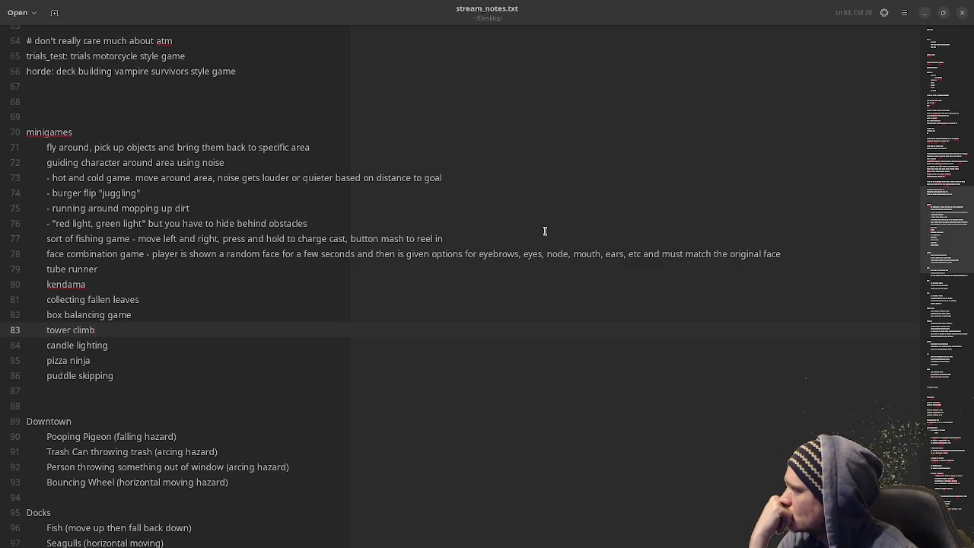
{"action": "left_click", "coordinate": [922, 14]}
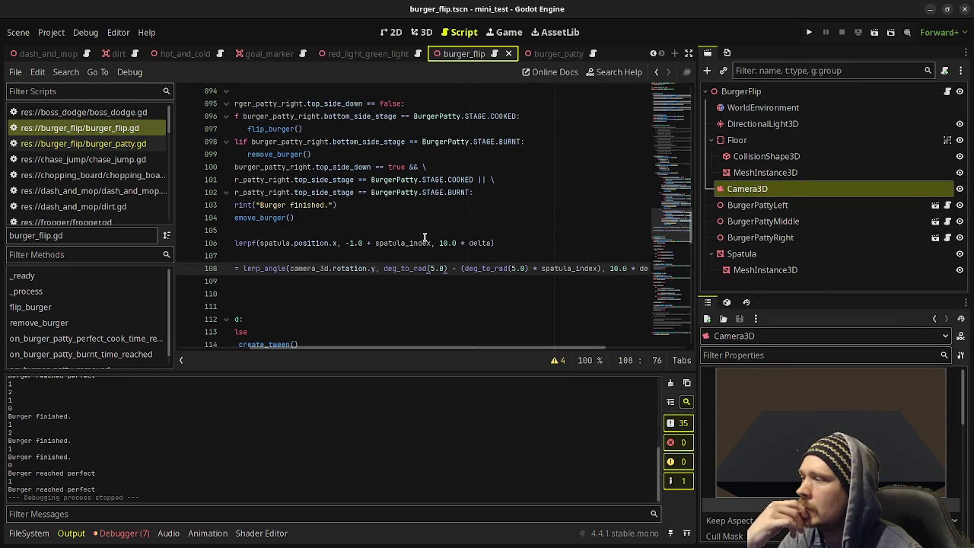
Step: Browse the burger_flip, chase_jump, chopping_board, frogger, hot_and_cold and red_light_green_light folders in FileSystem
{"action": "left_click_drag", "start_coordinate": [383, 355], "coordinate": [296, 358]}
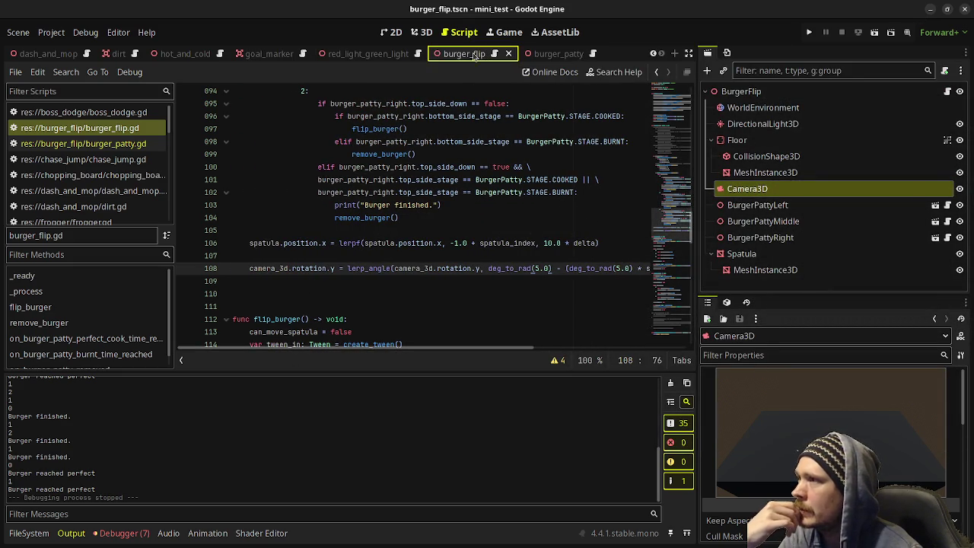
{"action": "left_click", "coordinate": [29, 534]}
{"action": "left_click", "coordinate": [54, 437]}
{"action": "left_click", "coordinate": [55, 454]}
{"action": "left_click", "coordinate": [50, 470]}
{"action": "left_click", "coordinate": [47, 503]}
{"action": "scroll", "coordinate": [47, 498], "scroll_direction": "down", "scroll_amount": 2}
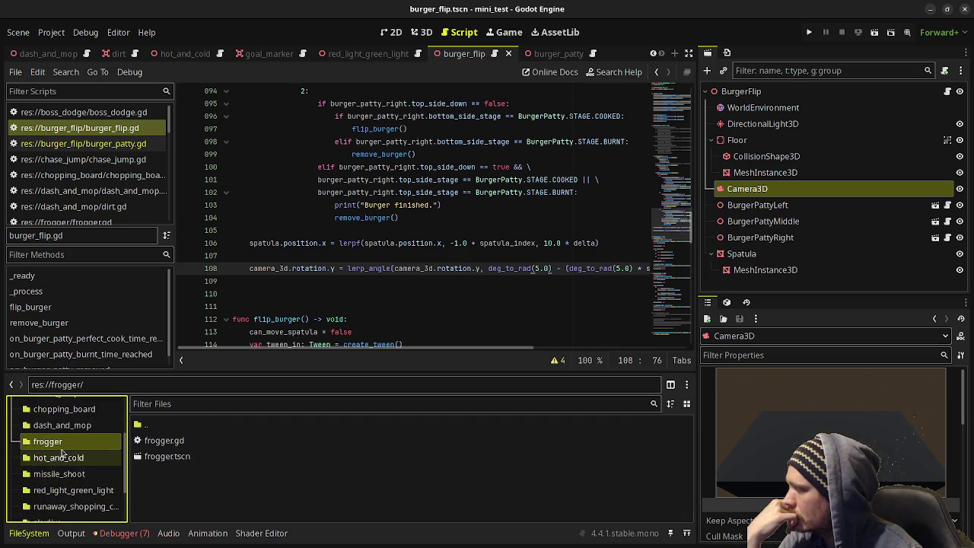
{"action": "left_click", "coordinate": [61, 457]}
{"action": "left_click", "coordinate": [61, 491]}
{"action": "scroll", "coordinate": [61, 494], "scroll_direction": "down", "scroll_amount": 2}
Step: Browse the runaway_shopping_cart, skydive, snowboard, water_push and whack_a_mole folders
{"action": "left_click", "coordinate": [61, 464]}
{"action": "left_click", "coordinate": [47, 477]}
{"action": "left_click", "coordinate": [55, 492]}
{"action": "left_click", "coordinate": [55, 508]}
{"action": "scroll", "coordinate": [54, 508], "scroll_direction": "down", "scroll_amount": 1}
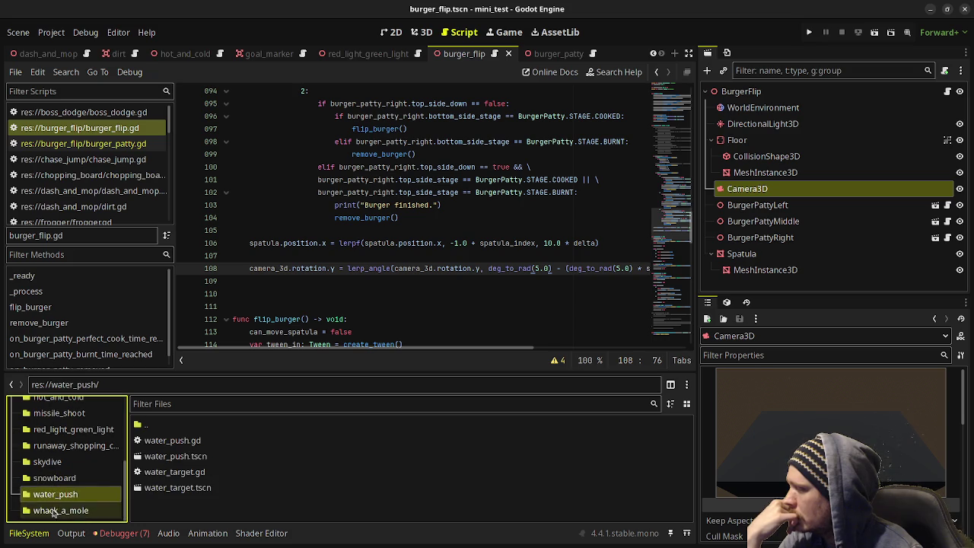
{"action": "left_click", "coordinate": [53, 511]}
{"action": "scroll", "coordinate": [65, 432], "scroll_direction": "up", "scroll_amount": 10}
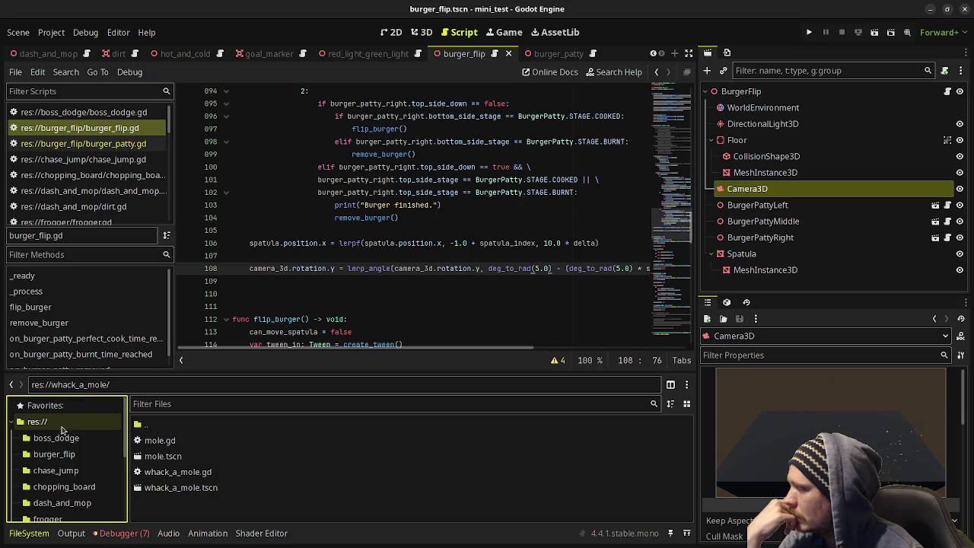
Step: Show the res:// root files, select main_2.tscn, and scroll through the list
{"action": "left_click", "coordinate": [59, 427]}
{"action": "scroll", "coordinate": [205, 470], "scroll_direction": "down", "scroll_amount": 10}
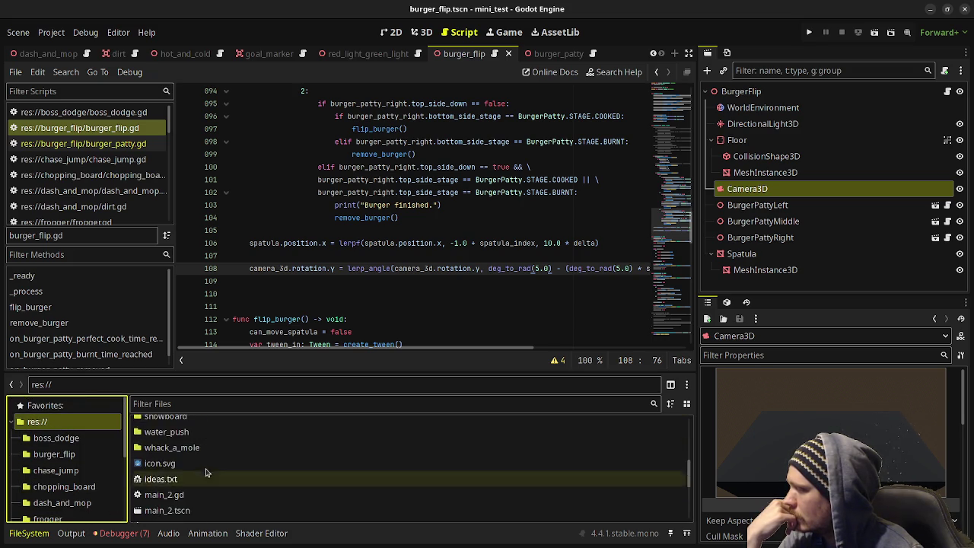
{"action": "left_click", "coordinate": [205, 471]}
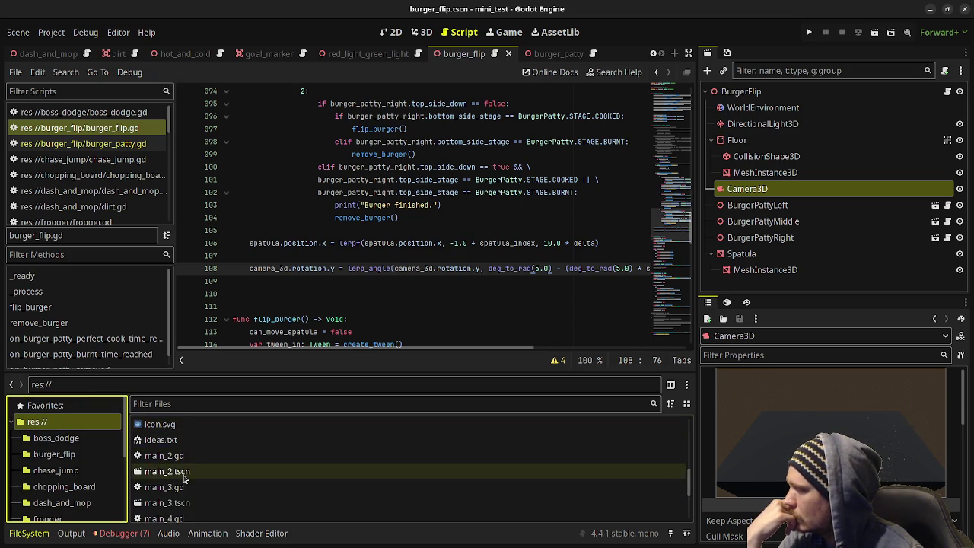
{"action": "scroll", "coordinate": [185, 493], "scroll_direction": "down", "scroll_amount": 1}
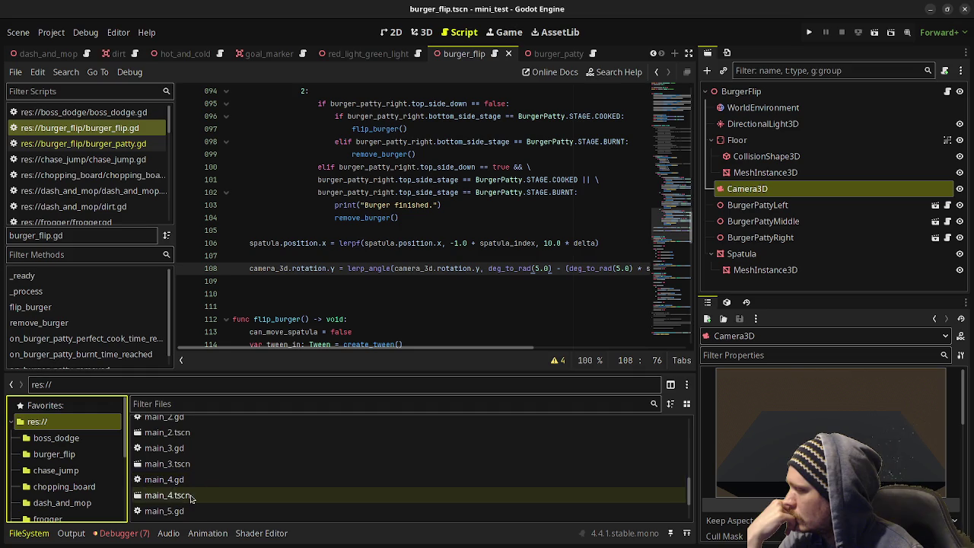
{"action": "scroll", "coordinate": [187, 499], "scroll_direction": "down", "scroll_amount": 3}
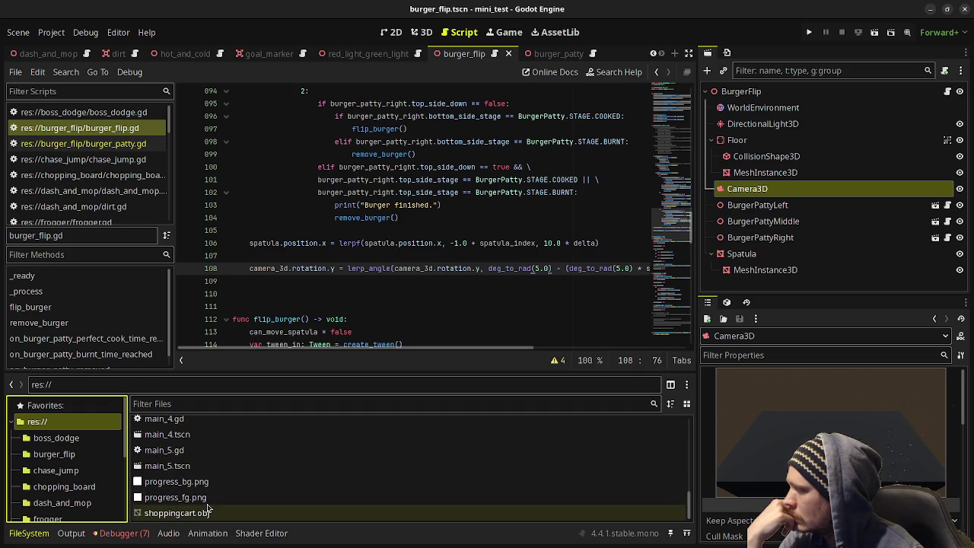
{"action": "scroll", "coordinate": [226, 502], "scroll_direction": "up", "scroll_amount": 3}
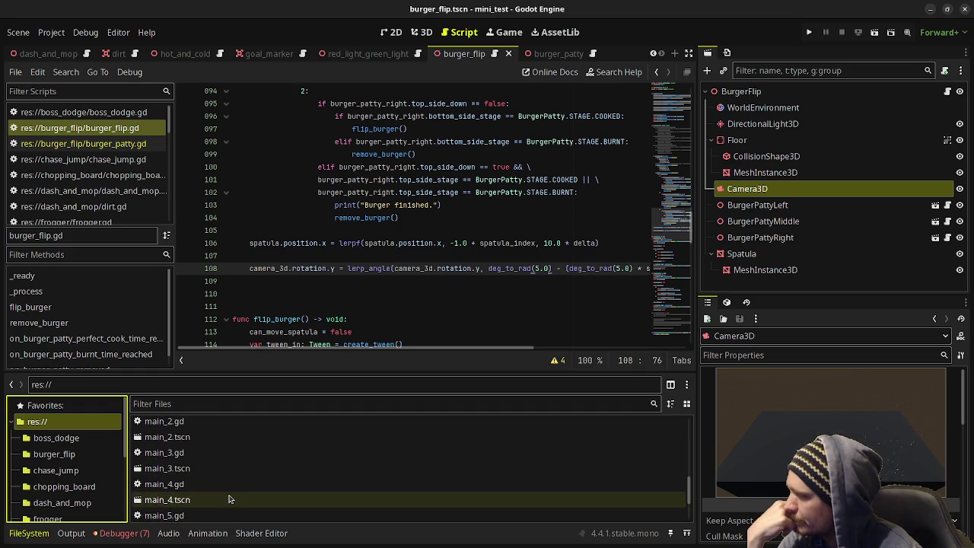
{"action": "scroll", "coordinate": [232, 498], "scroll_direction": "up", "scroll_amount": 1}
{"action": "scroll", "coordinate": [231, 491], "scroll_direction": "up", "scroll_amount": 2}
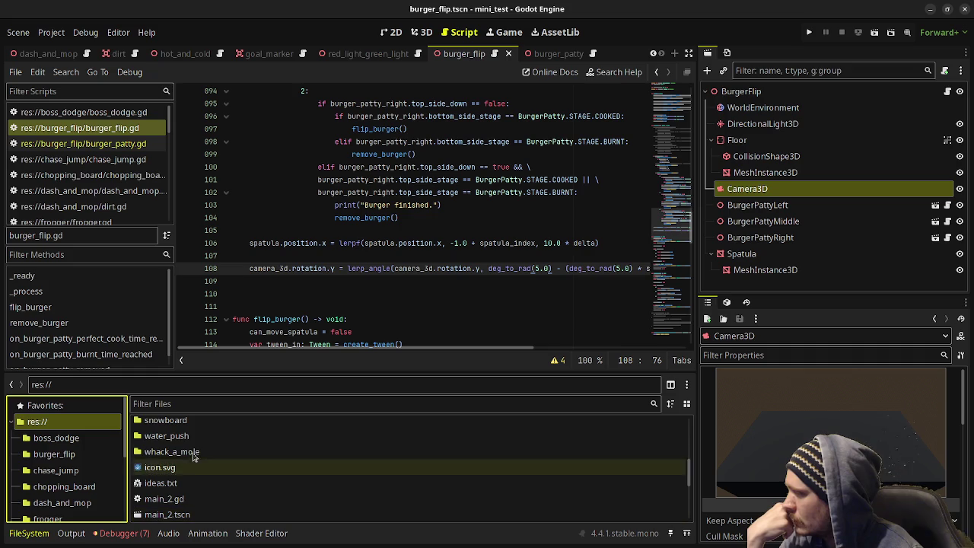
{"action": "scroll", "coordinate": [347, 59], "scroll_direction": "up", "scroll_amount": 4}
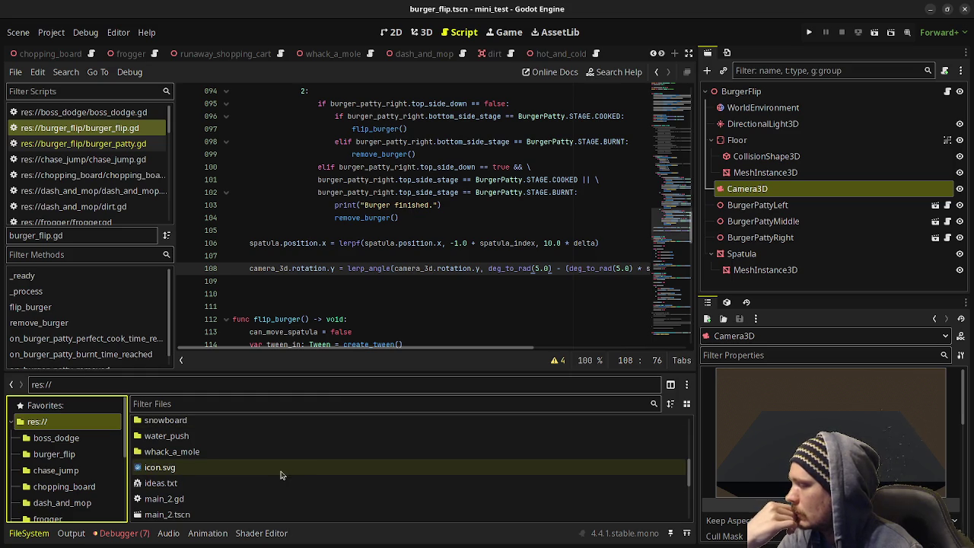
{"action": "scroll", "coordinate": [311, 470], "scroll_direction": "up", "scroll_amount": 10}
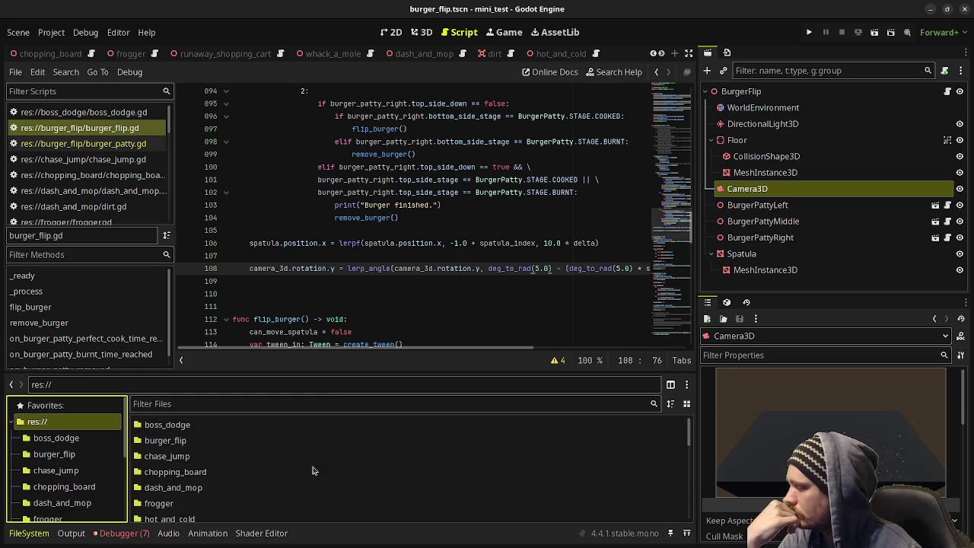
Step: Delete empty line 109 below the camera-tilt easing line in burger_flip.gd and save the script
{"action": "left_click", "coordinate": [406, 281]}
{"action": "key", "text": "BackSpace"}
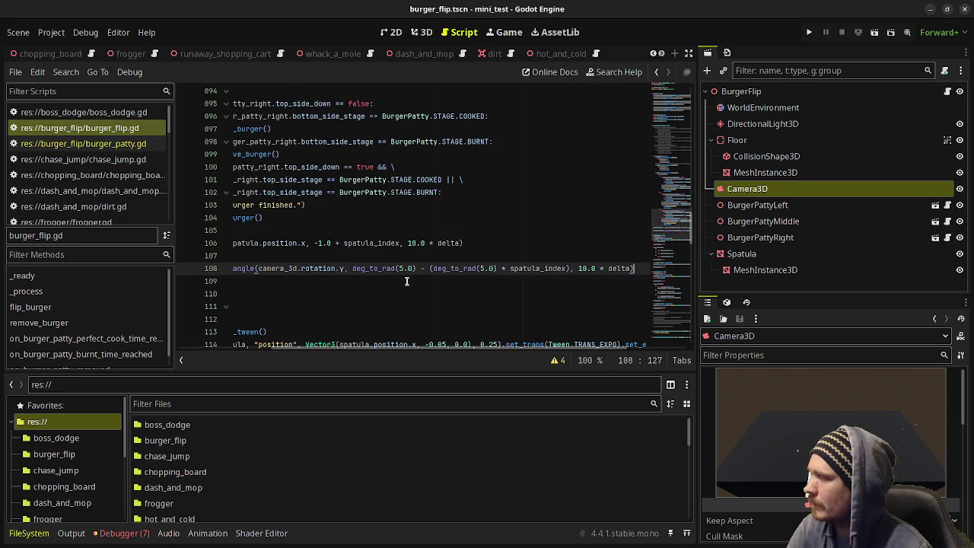
{"action": "key", "text": "ctrl+s"}
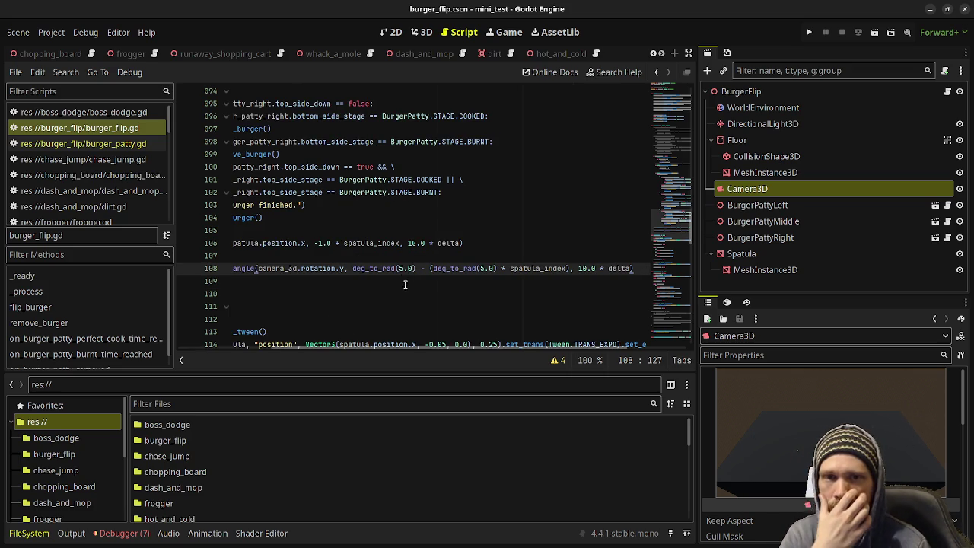